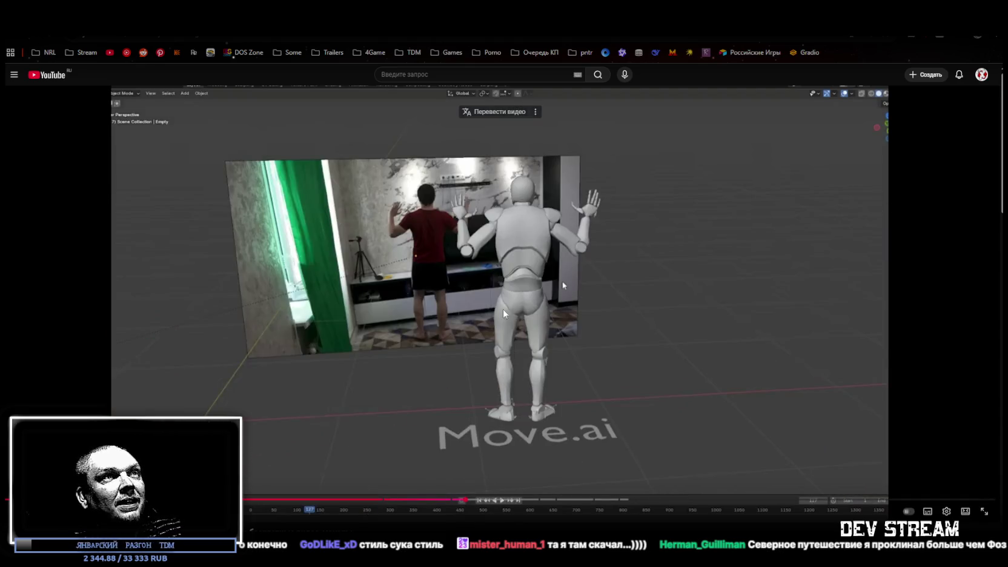
Step: Briefly pause the Move.ai demo, then keep the mocap comparison video playing into the Plask section
{"action": "left_click", "coordinate": [614, 367]}
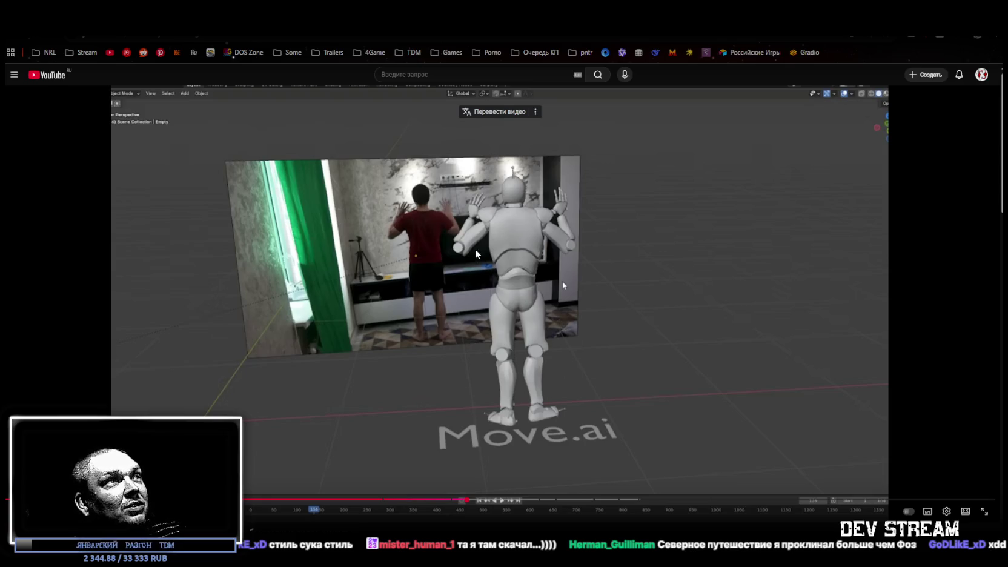
{"action": "left_click", "coordinate": [504, 403]}
{"action": "left_click", "coordinate": [504, 403]}
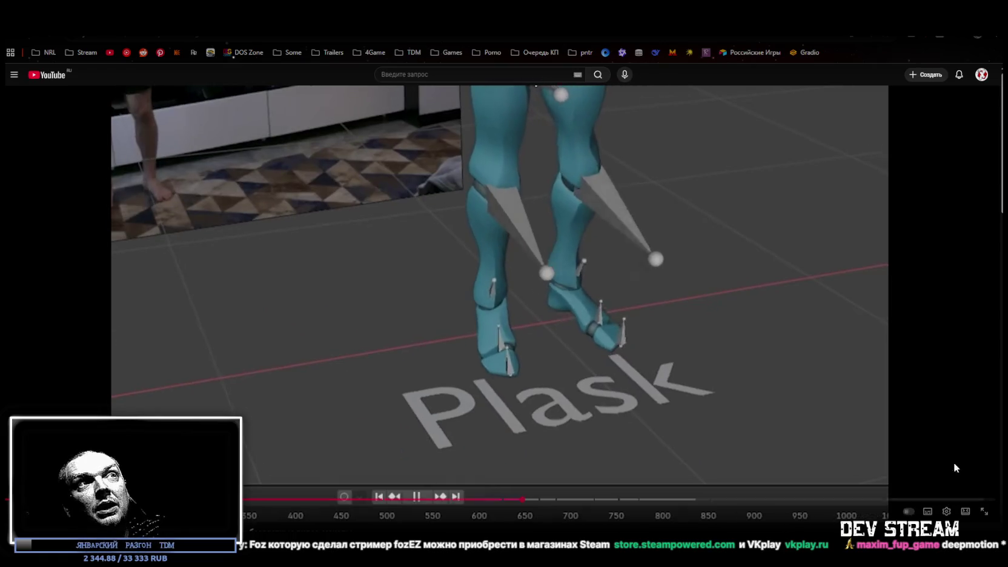
Step: Pause on the Plask feet close-up, then watch on and stop at the start of the Rokoko demo
{"action": "left_click", "coordinate": [606, 375]}
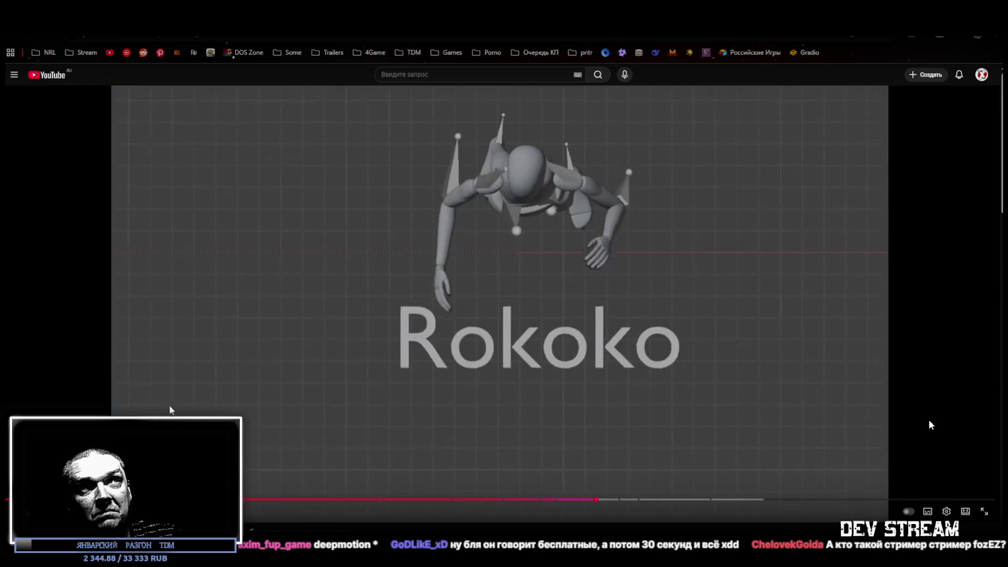
{"action": "left_click", "coordinate": [165, 411]}
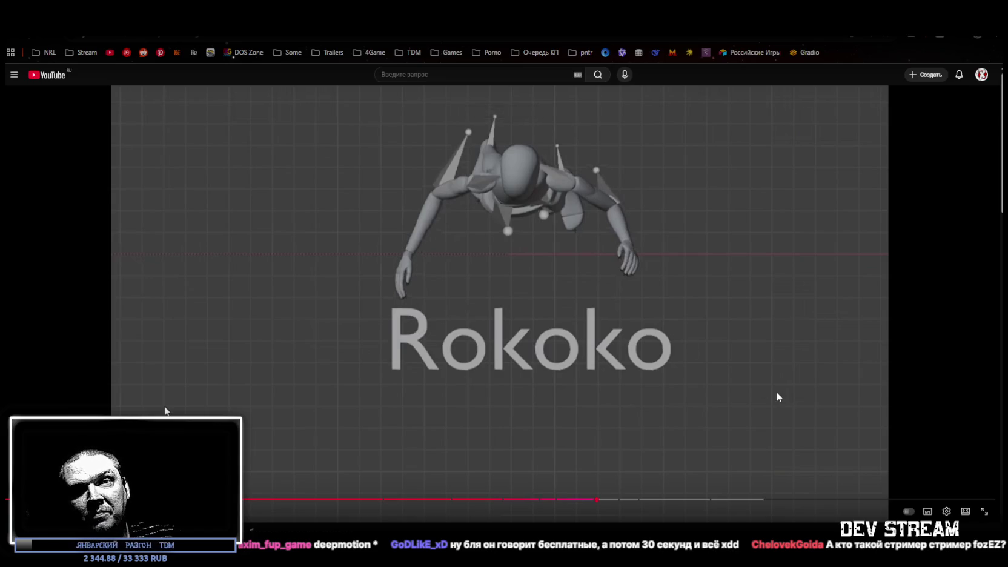
Step: Resume the Rokoko demo, let the video finish, then go back from the end screen
{"action": "left_click", "coordinate": [165, 410]}
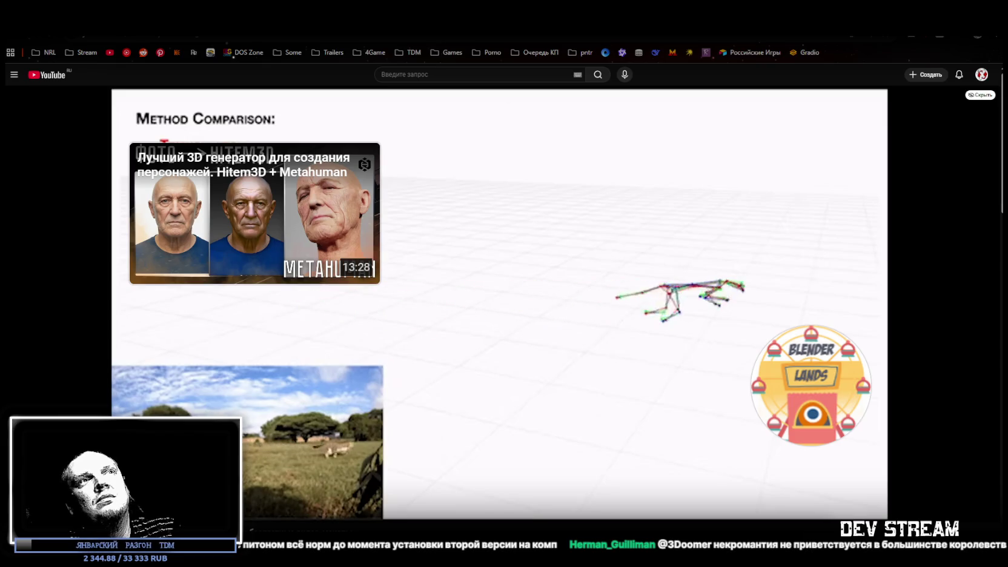
{"action": "key", "text": "alt+Left"}
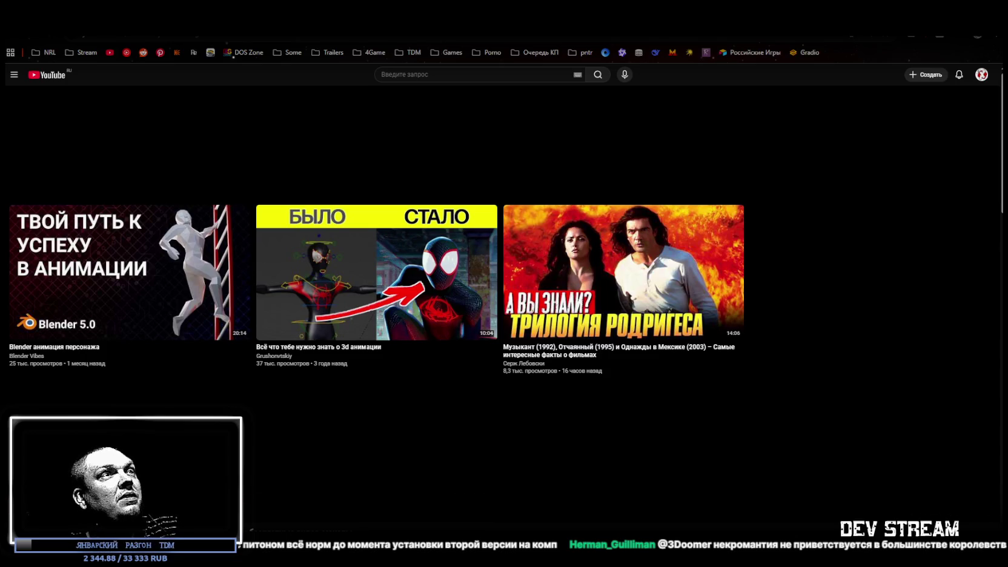
Step: Switch from the YouTube feed to the Unity Editor showing TestScene with the Player character
{"action": "key", "text": "alt+Tab"}
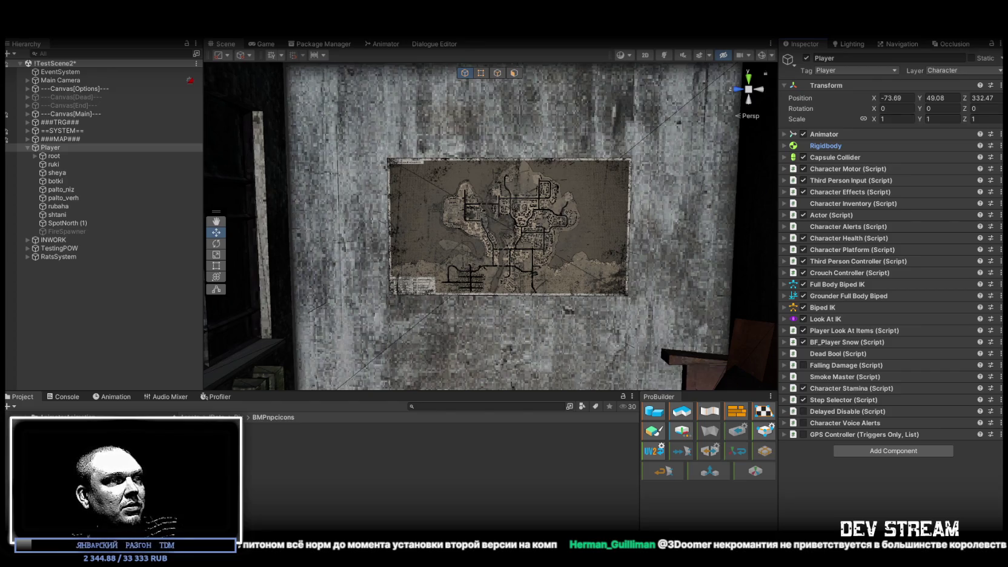
Step: Bring Chrome back over Unity and maximize it on the HY-Motion ComfyUI video
{"action": "key", "text": "alt+Tab"}
{"action": "double_click", "coordinate": [476, 82]}
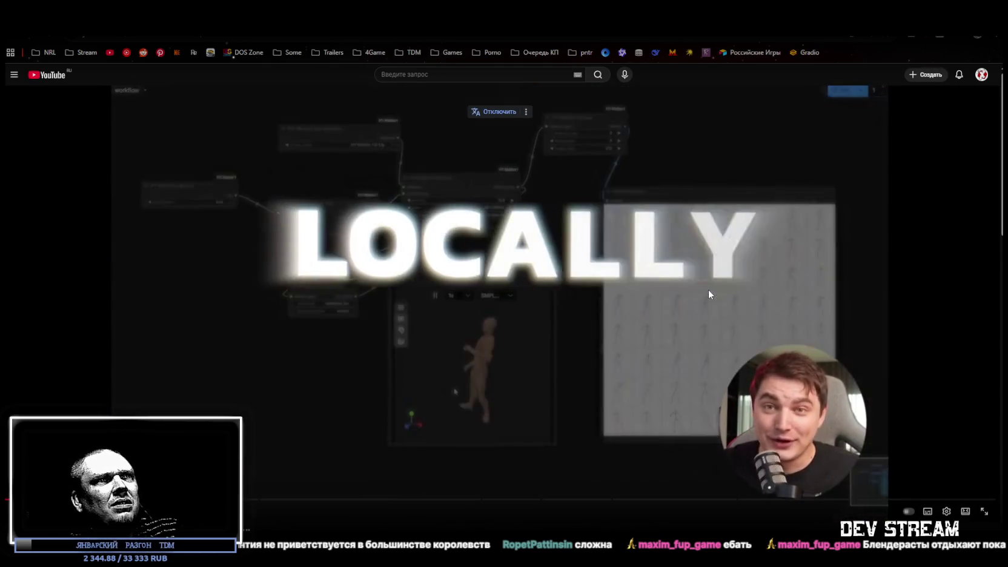
Step: Pause the HY-Motion tutorial, then resume it until the Tencent HY-Motion 1.0 page appears
{"action": "left_click", "coordinate": [705, 290]}
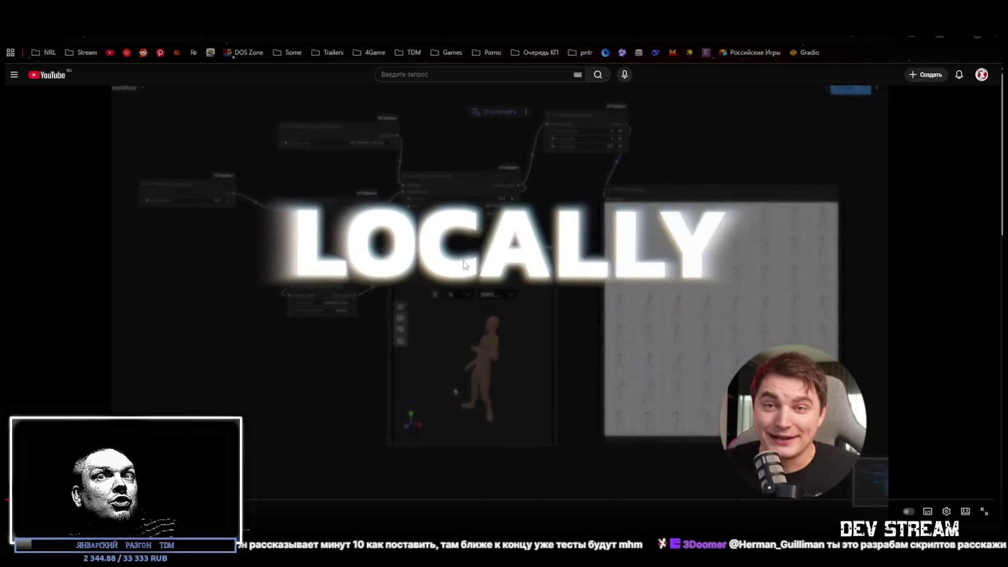
{"action": "left_click", "coordinate": [486, 305]}
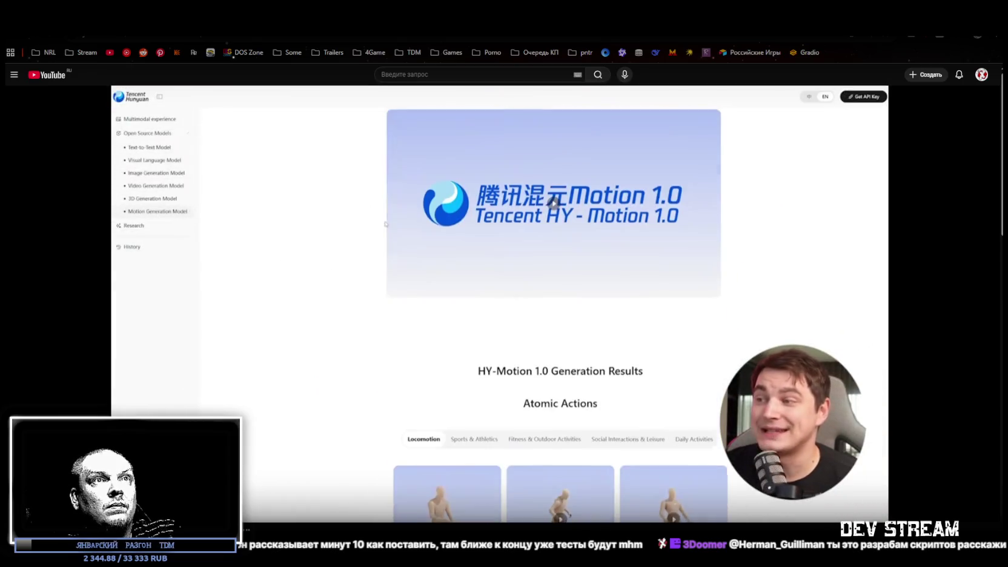
{"action": "scroll", "coordinate": [366, 92], "scroll_direction": "down", "scroll_amount": 3}
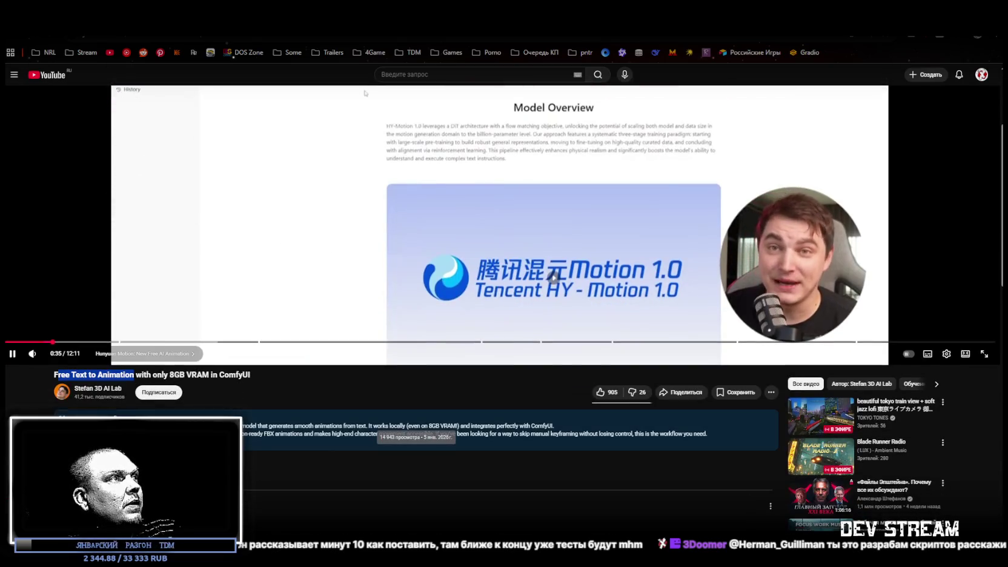
{"action": "scroll", "coordinate": [366, 93], "scroll_direction": "up", "scroll_amount": 3}
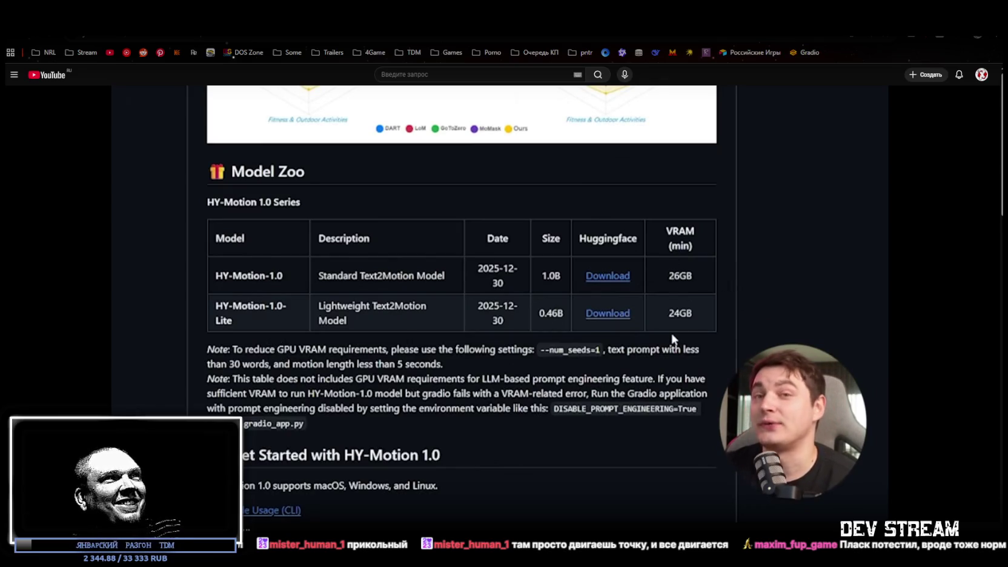
{"action": "left_click", "coordinate": [683, 426]}
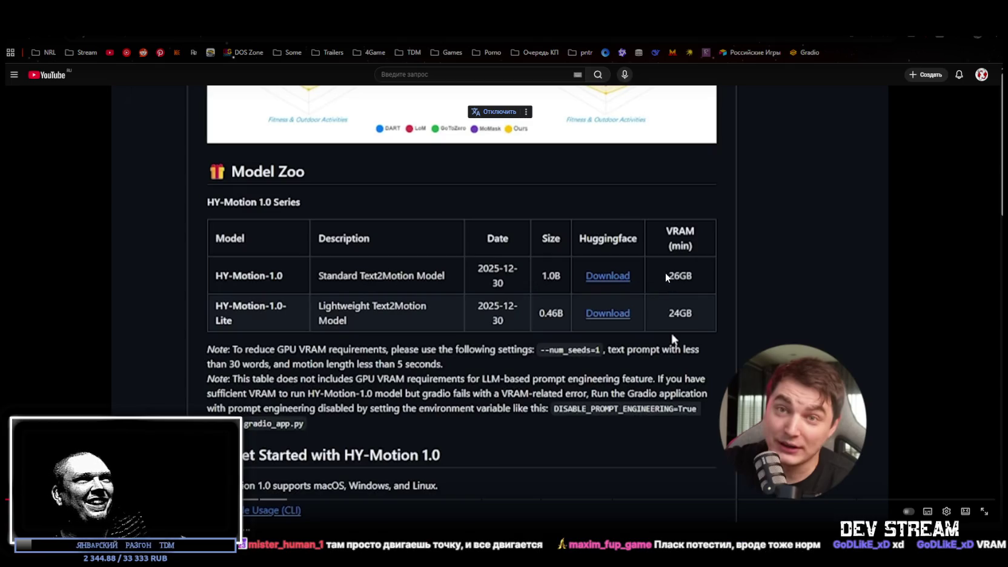
{"action": "key", "text": "space"}
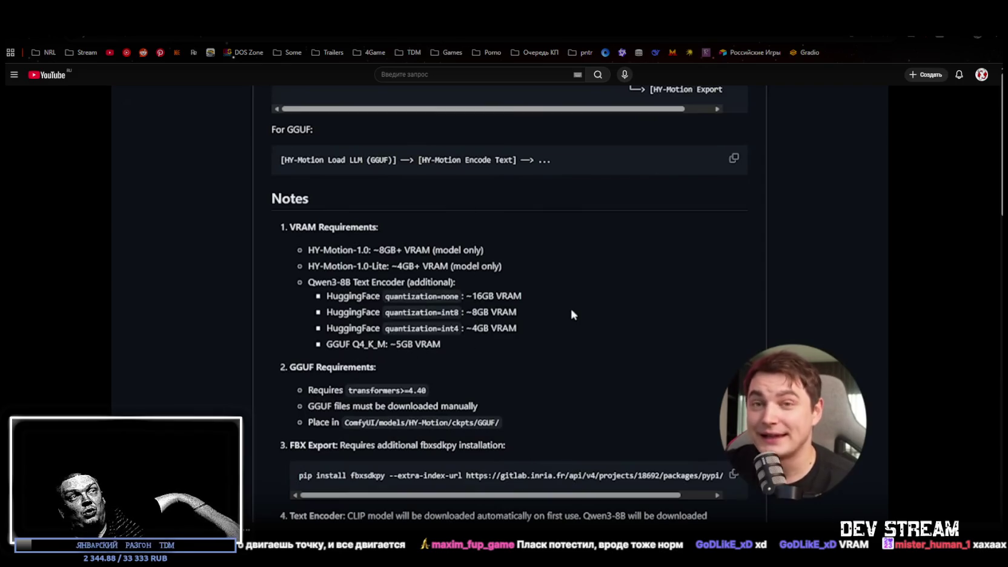
{"action": "left_click", "coordinate": [731, 317]}
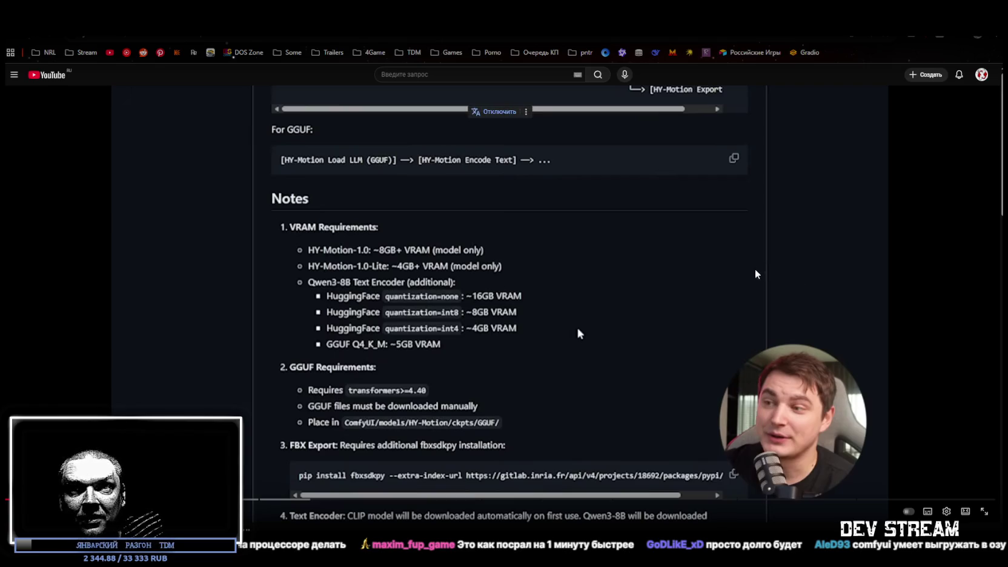
{"action": "left_click", "coordinate": [578, 333]}
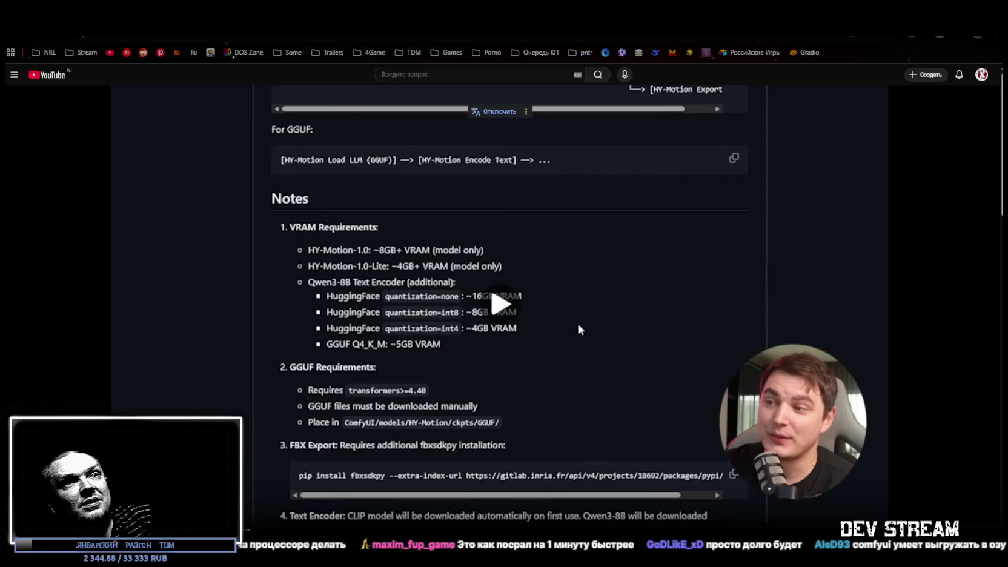
{"action": "left_click", "coordinate": [591, 311]}
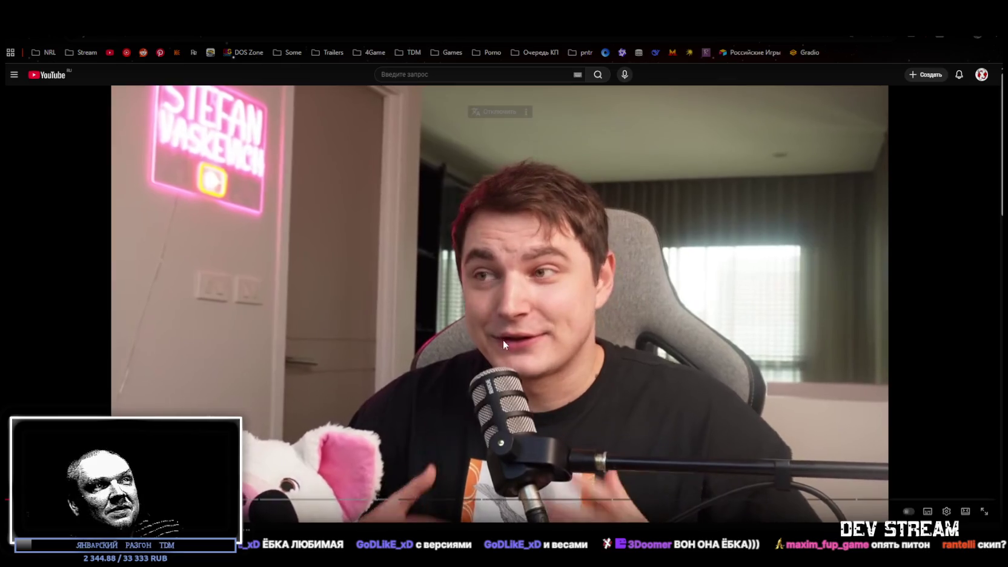
{"action": "left_click", "coordinate": [548, 385]}
Step: Scrub the tutorial forward to about 7:29, the HY-Motion Load LLM and Encode Text nodes
{"action": "left_click_drag", "start_coordinate": [262, 502], "coordinate": [616, 504]}
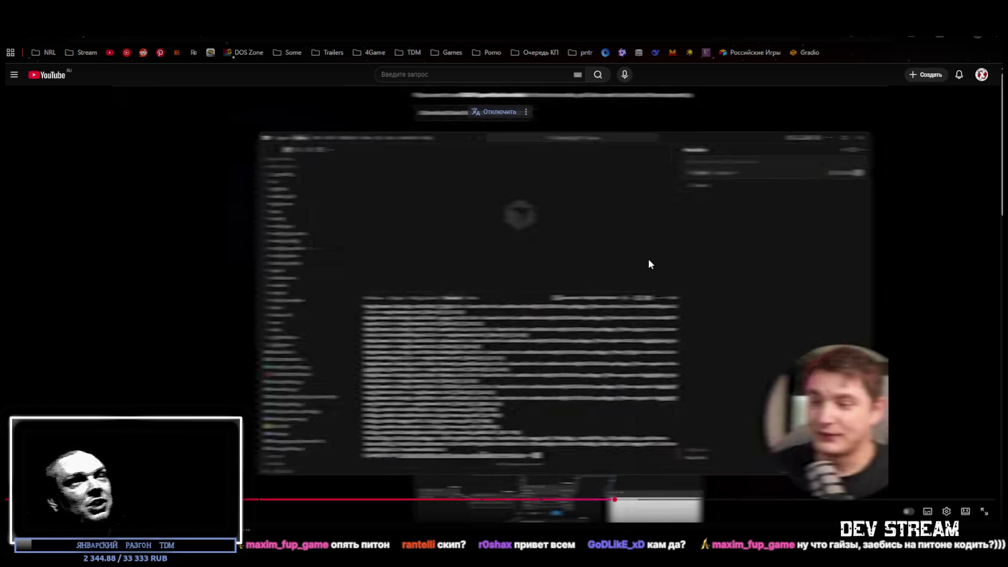
{"action": "left_click", "coordinate": [647, 263]}
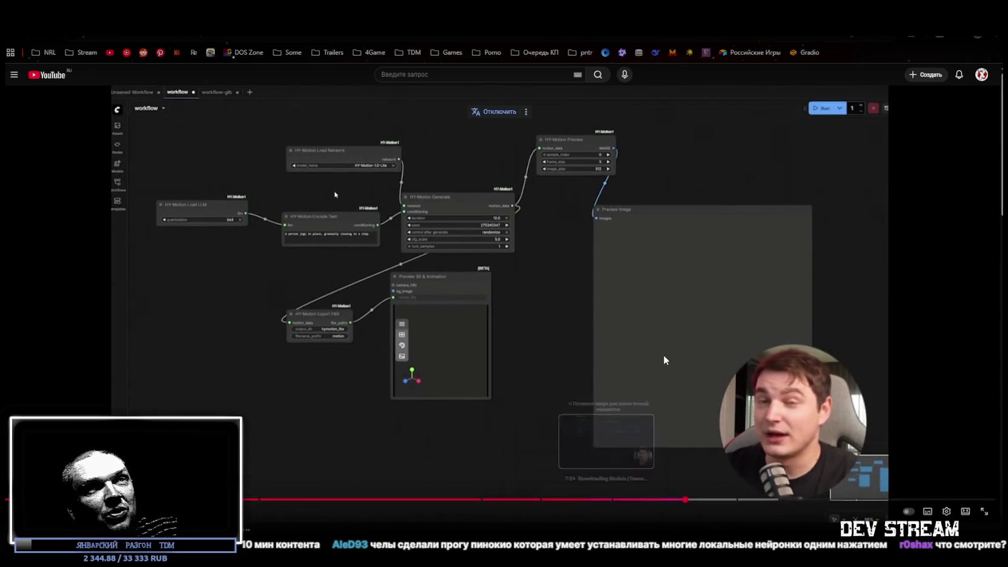
Step: Pause the stream, then play on and stop at the terminal log of exported FBX motion files
{"action": "left_click", "coordinate": [660, 340]}
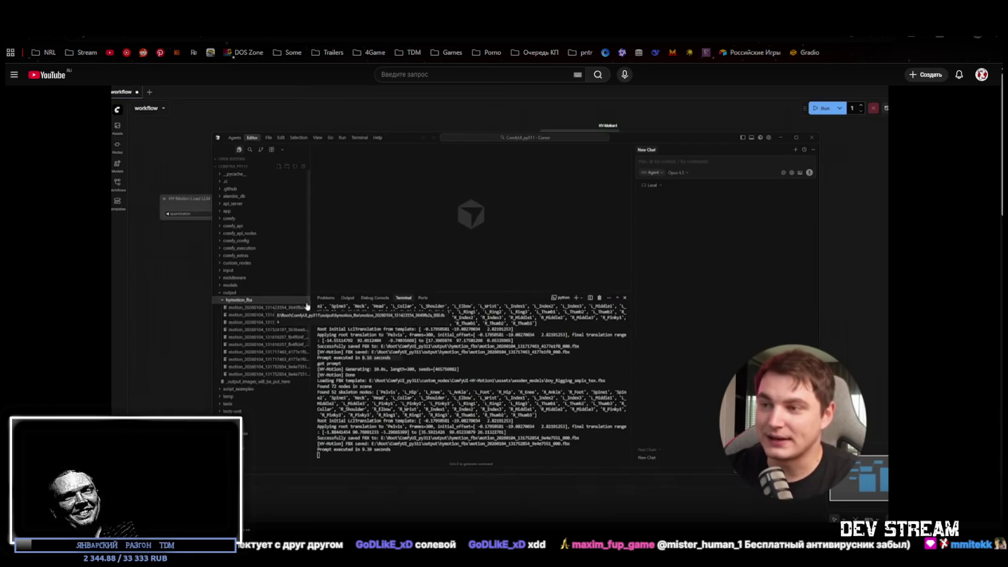
{"action": "left_click", "coordinate": [702, 280]}
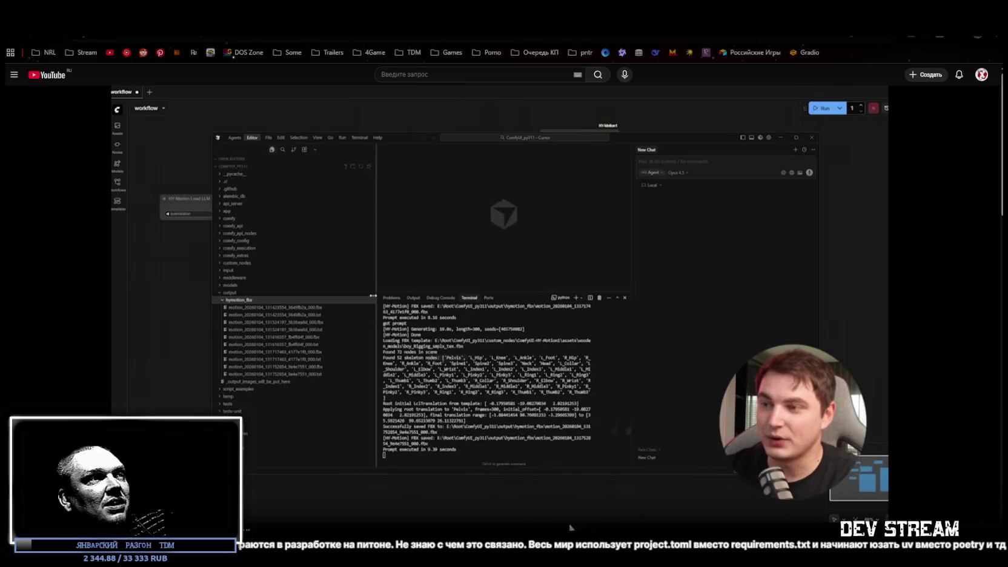
Step: Resume the tutorial until the HY-Motion Preview Animation node shows the figure dancing
{"action": "left_click", "coordinate": [634, 387]}
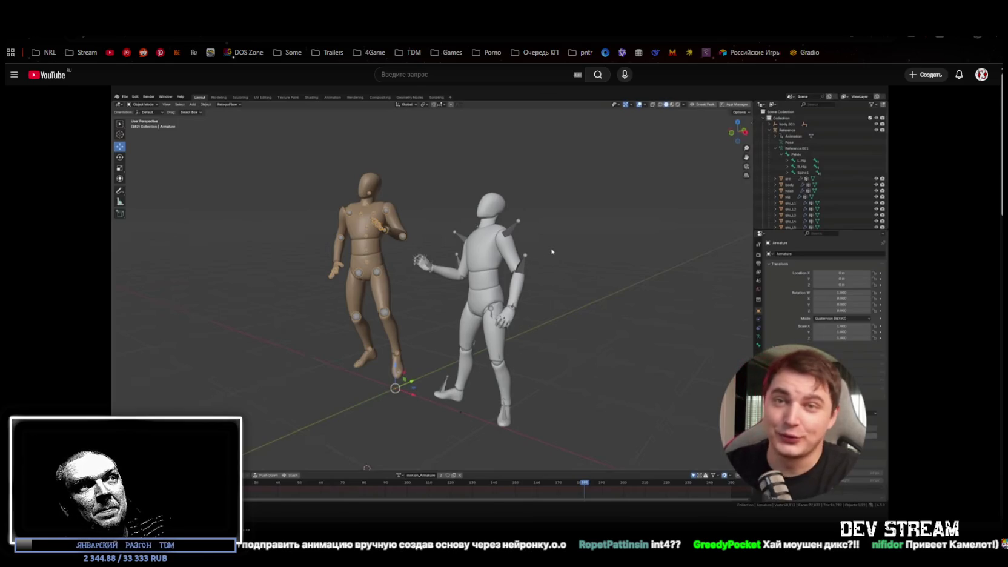
Step: Pause on the Blender scene with two posed mannequins, then resume toward the bone retargeting setup
{"action": "mouse_move", "coordinate": [637, 484]}
{"action": "left_click", "coordinate": [627, 430]}
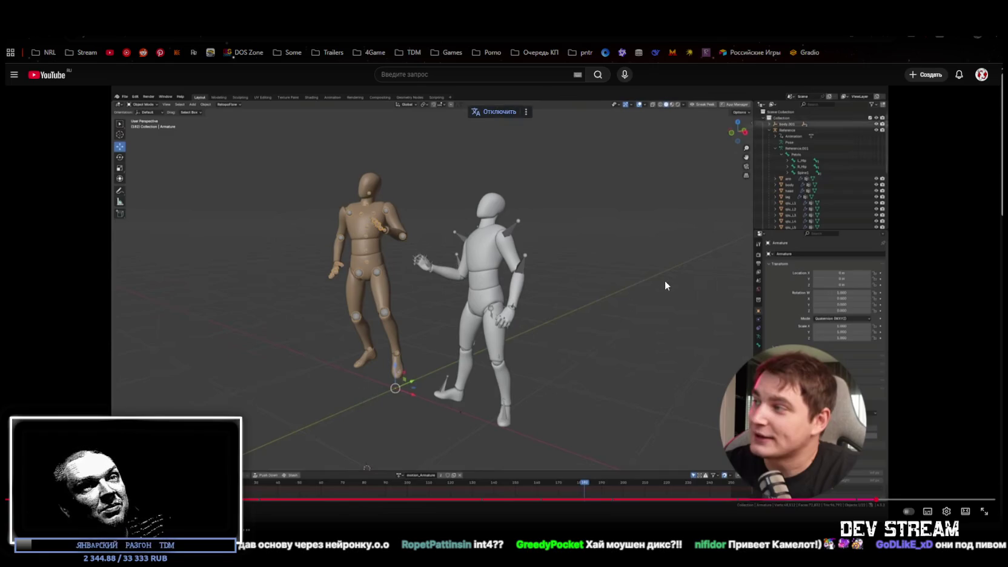
{"action": "left_click", "coordinate": [708, 280]}
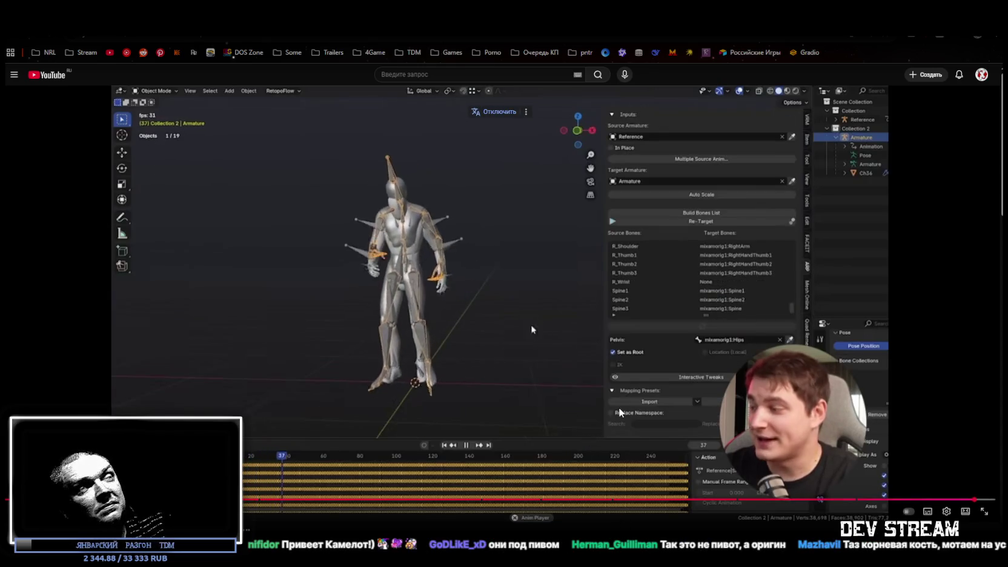
Step: Pause the Blender retargeting video and return to the ChatterBox folder window
{"action": "key", "text": "space"}
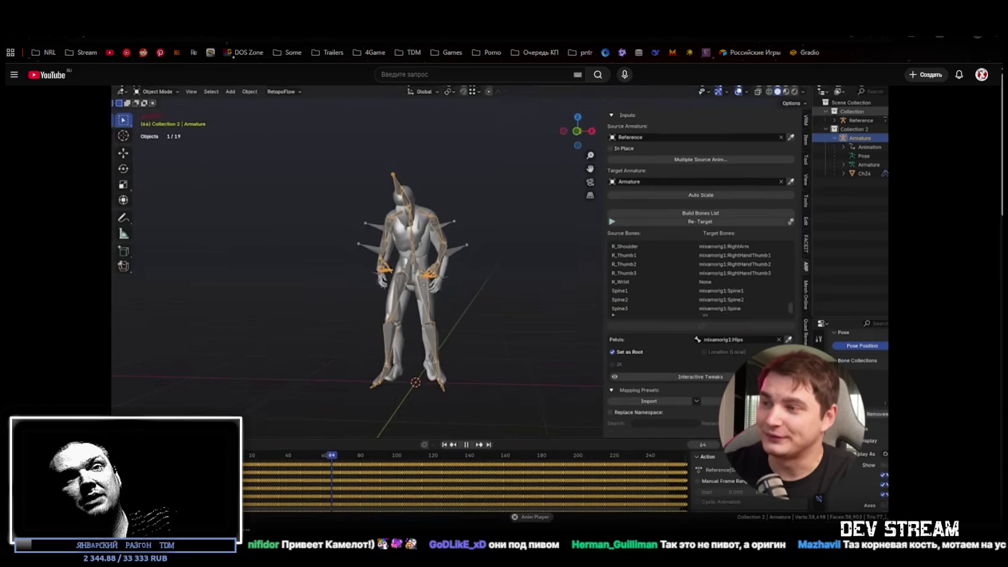
{"action": "key", "text": "alt+Tab"}
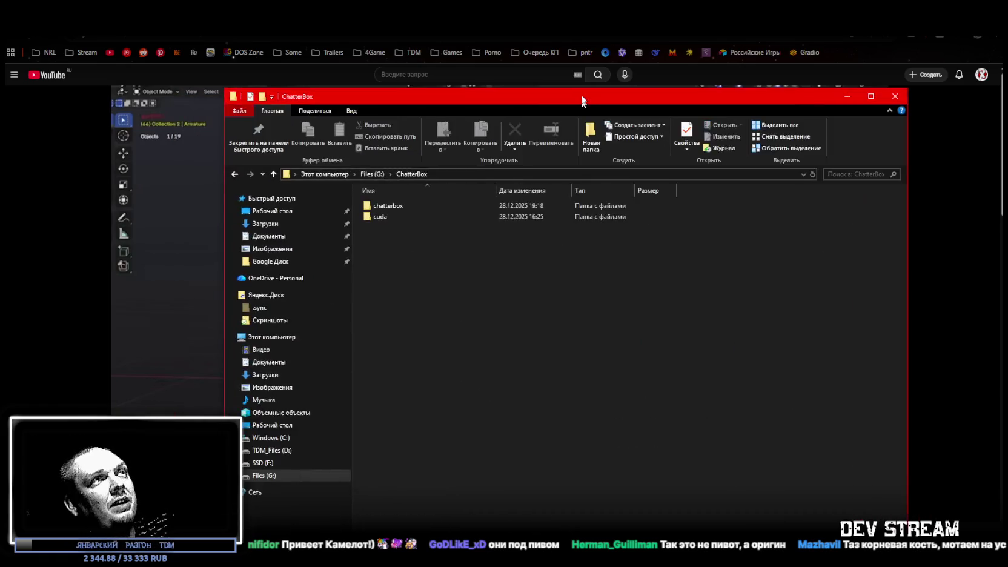
Step: Enter the chatterbox project folder and open a Command Prompt at G:\ChatterBox\chatterbox
{"action": "double_click", "coordinate": [381, 196]}
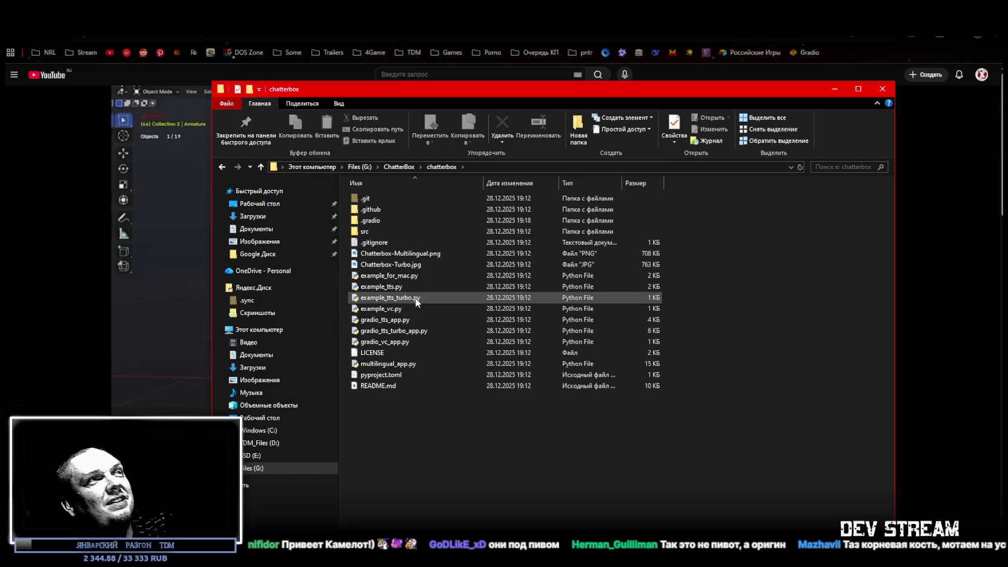
{"action": "left_click", "coordinate": [424, 363]}
{"action": "key", "text": "F2"}
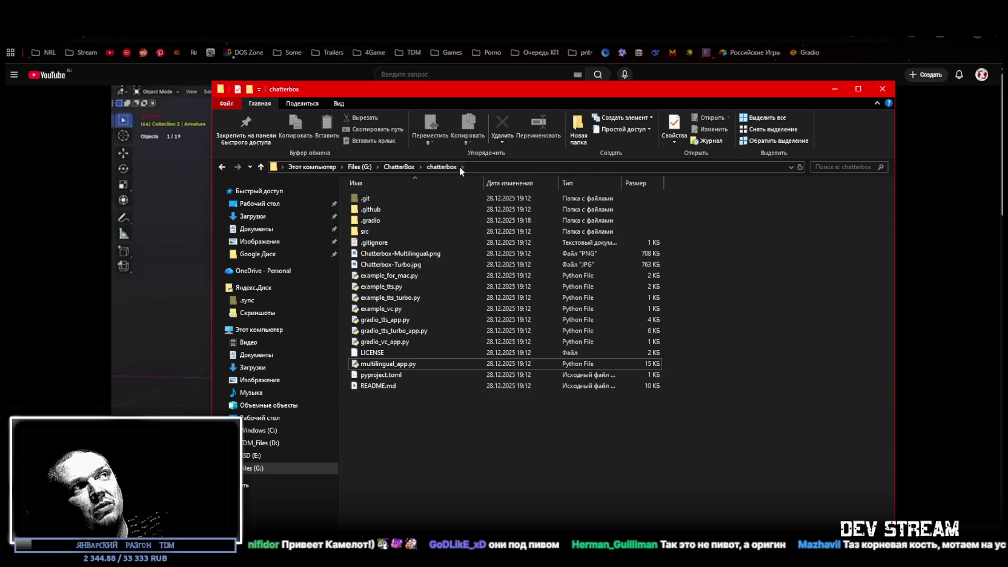
{"action": "left_click", "coordinate": [491, 166]}
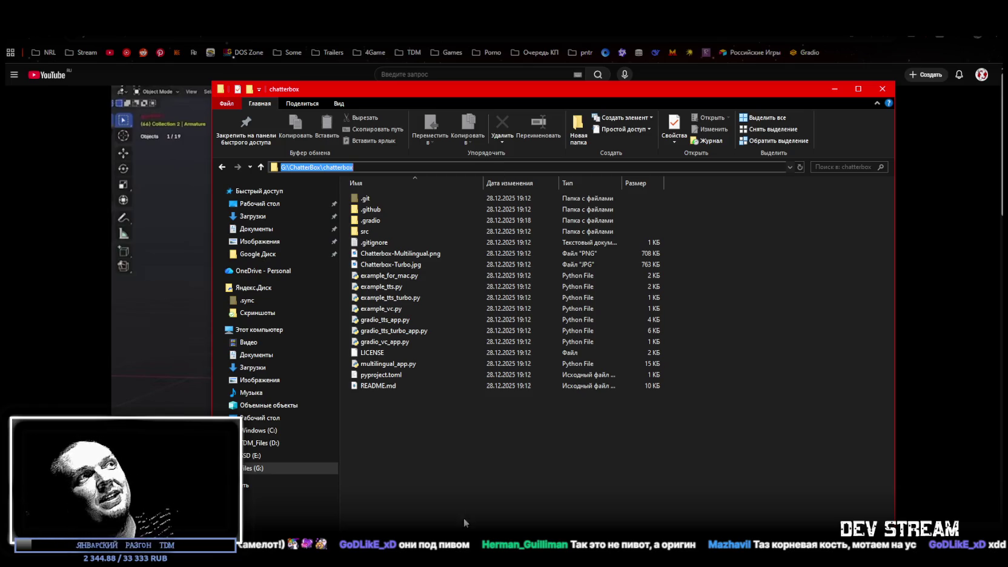
{"action": "left_click", "coordinate": [435, 404]}
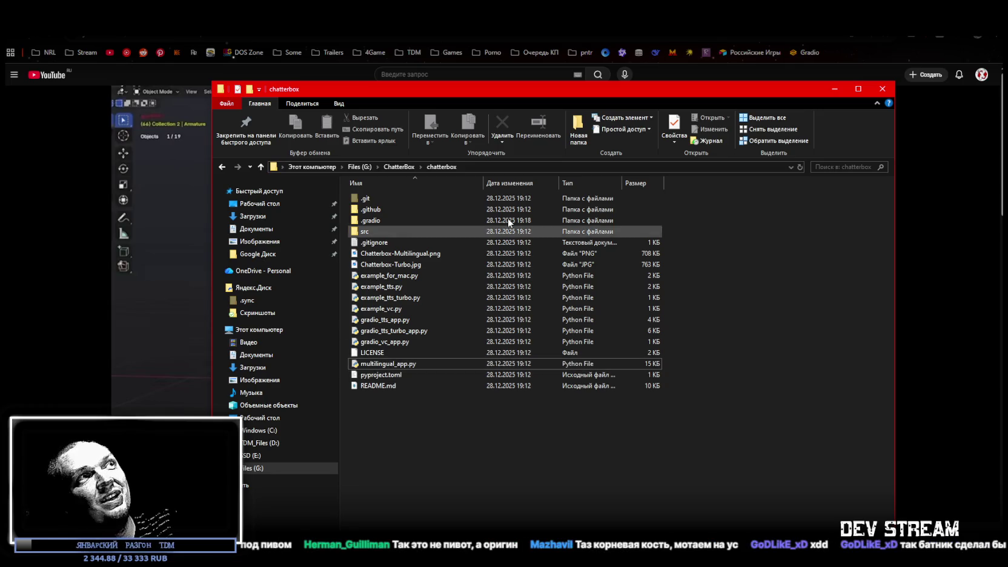
{"action": "left_click", "coordinate": [512, 167]}
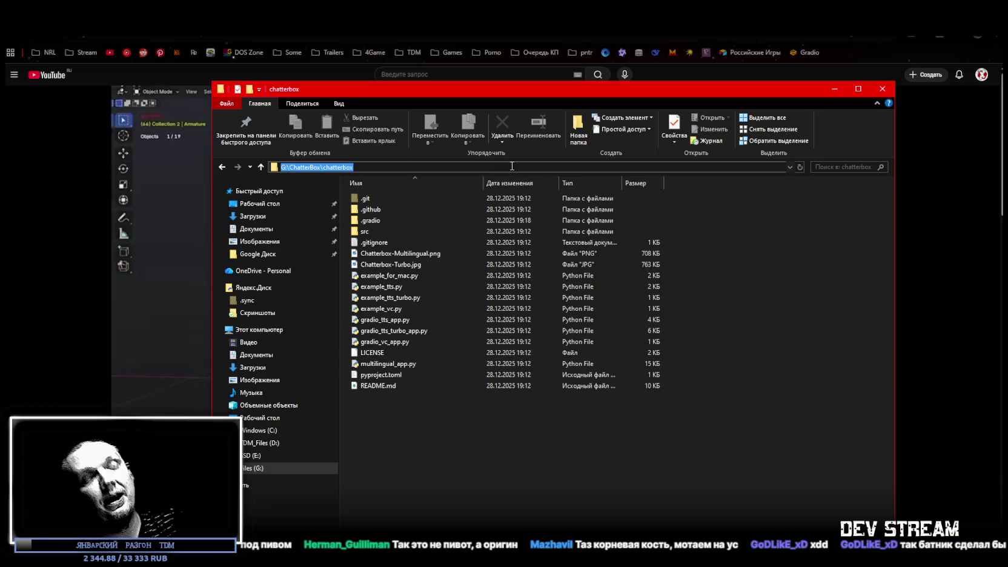
{"action": "type", "text": "d"}
{"action": "key", "text": "Return"}
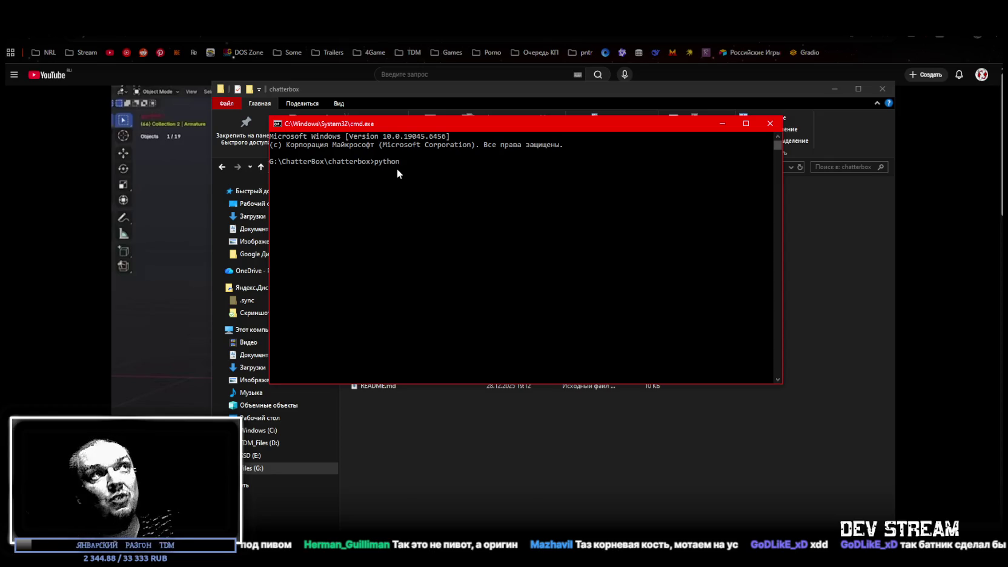
Step: Run python multilingual_app.py so the demo serves at 127.0.0.1:7860, and open its page
{"action": "type", "text": " multilingual_app.py"}
{"action": "key", "text": "Return"}
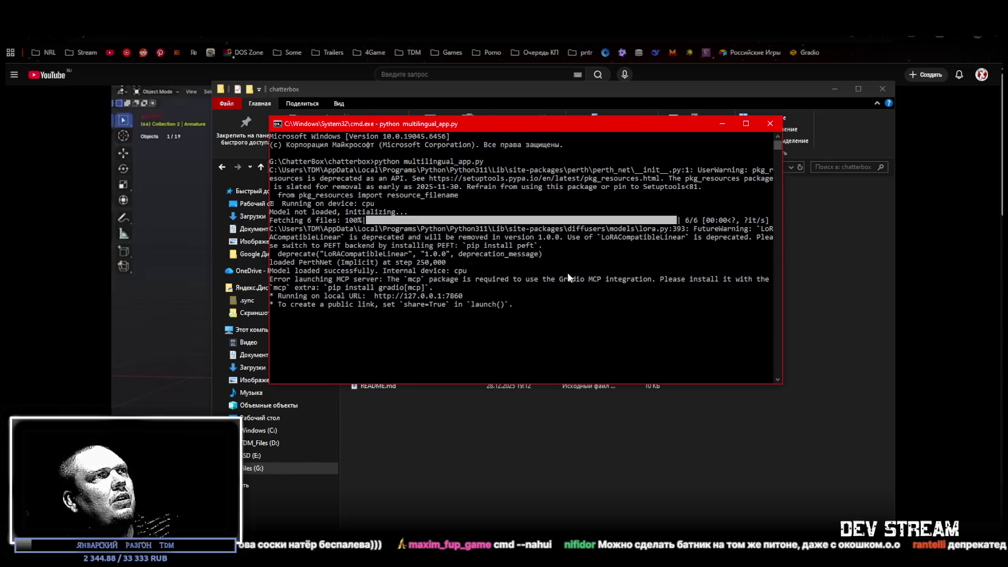
{"action": "mouse_move", "coordinate": [595, 131]}
{"action": "left_mouse_down"}
{"action": "mouse_move", "coordinate": [586, 159]}
{"action": "mouse_move", "coordinate": [666, 0]}
{"action": "left_mouse_up"}
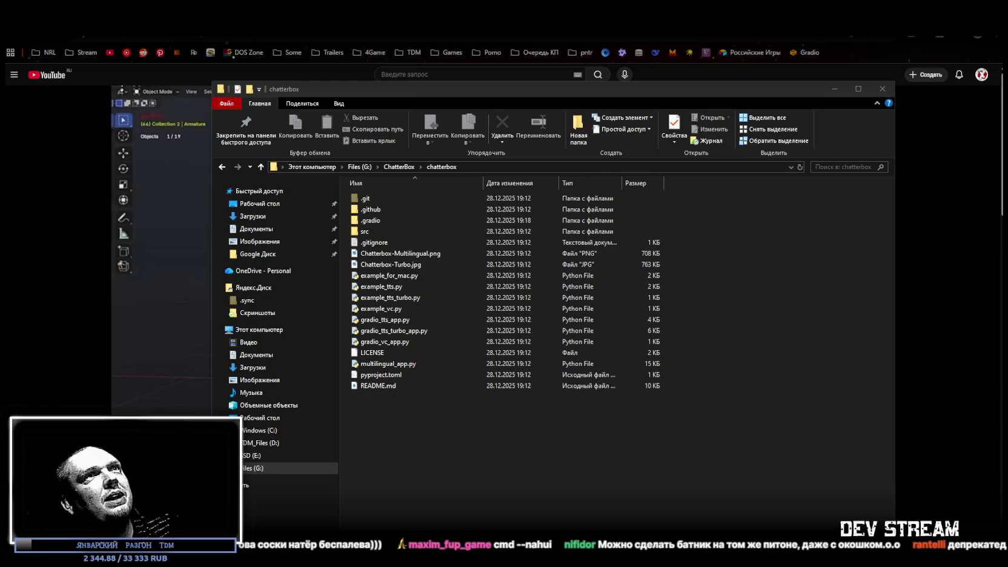
{"action": "left_click", "coordinate": [805, 53]}
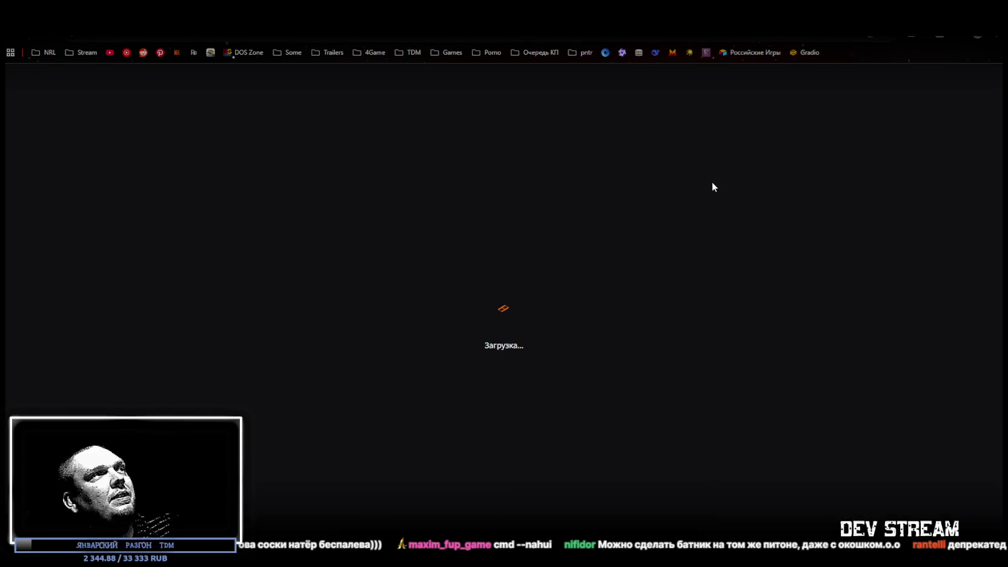
Step: Preview the example reference clip and set the synthesis language to ru (Russian)
{"action": "left_click", "coordinate": [255, 370]}
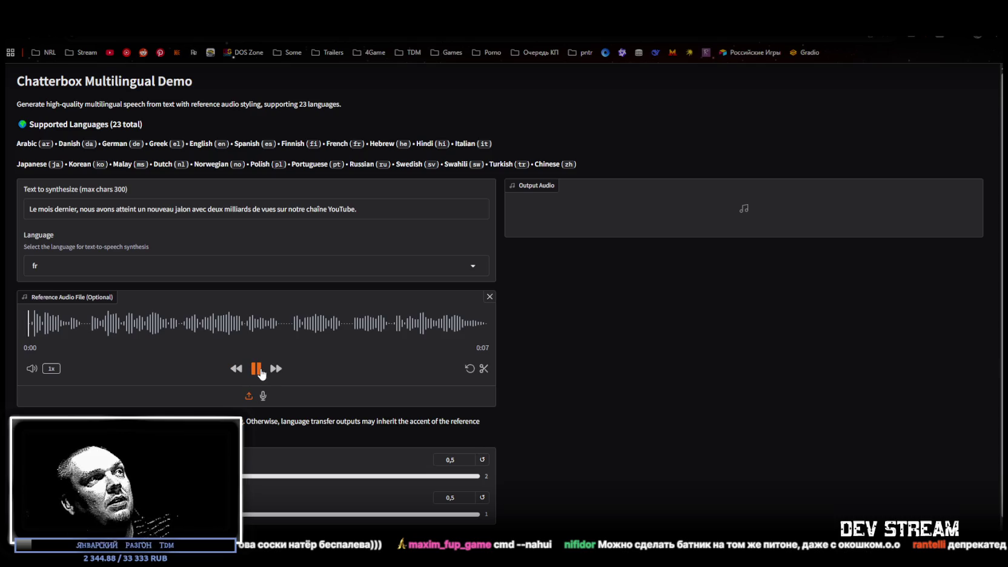
{"action": "left_click", "coordinate": [255, 369]}
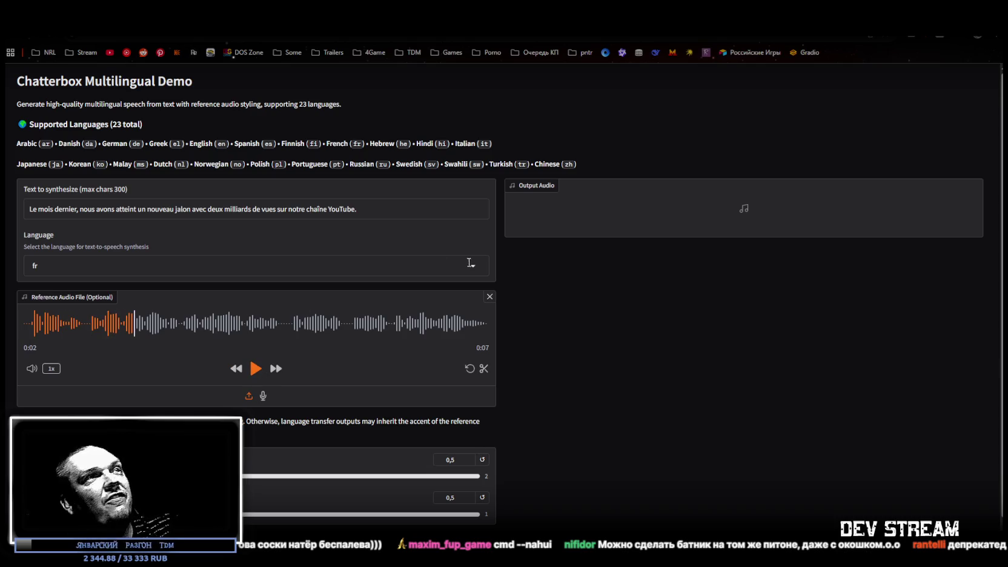
{"action": "left_click", "coordinate": [216, 266]}
{"action": "scroll", "coordinate": [91, 364], "scroll_direction": "down", "scroll_amount": 1}
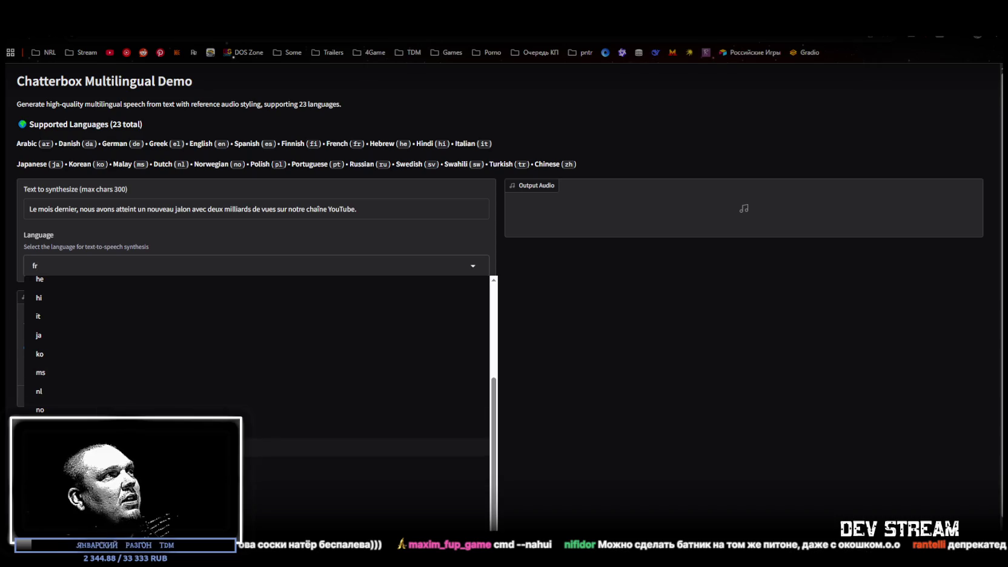
{"action": "left_click", "coordinate": [103, 472]}
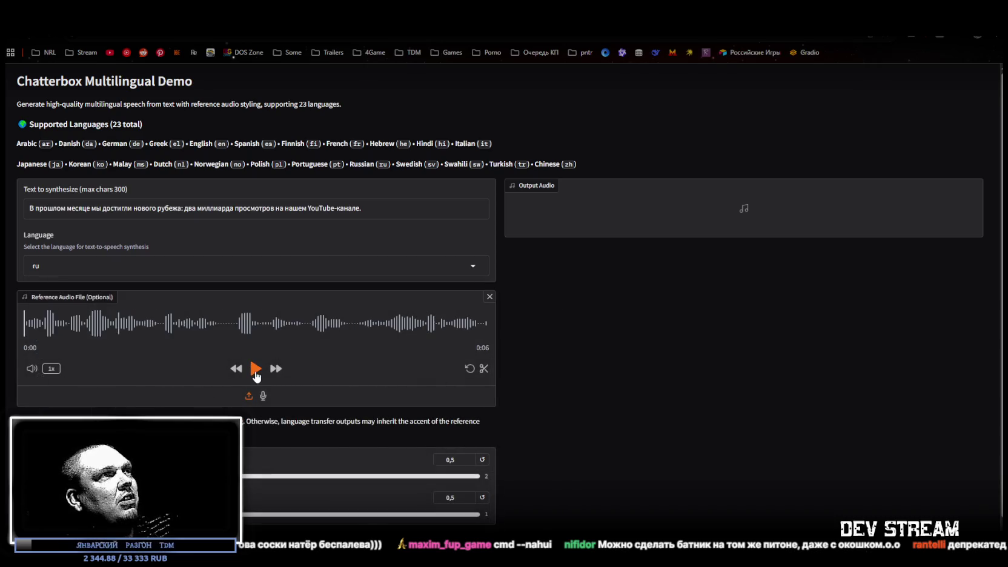
Step: Listen to the Russian example voice, then remove that clip, leaving no reference audio loaded
{"action": "left_click", "coordinate": [256, 369]}
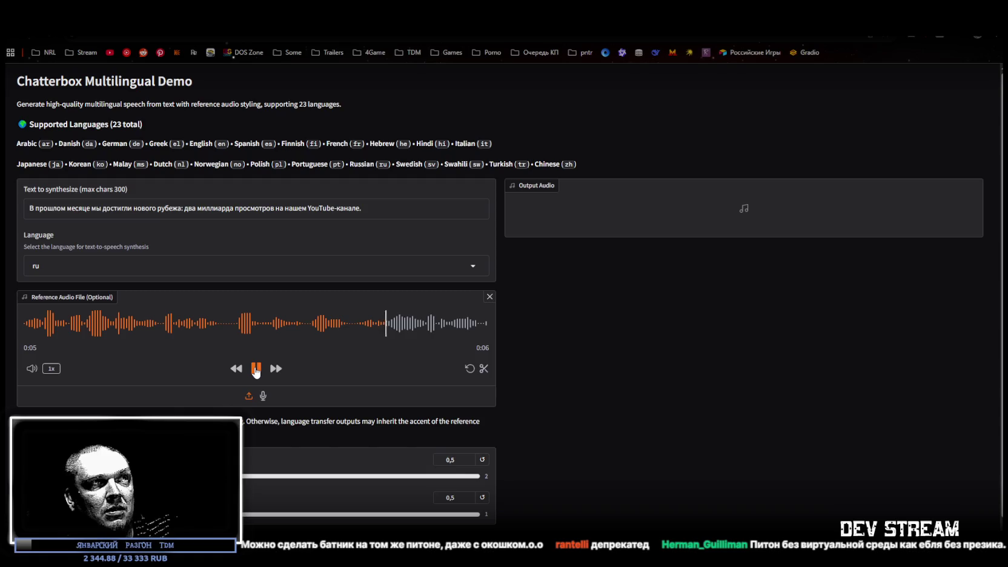
{"action": "left_click", "coordinate": [256, 370]}
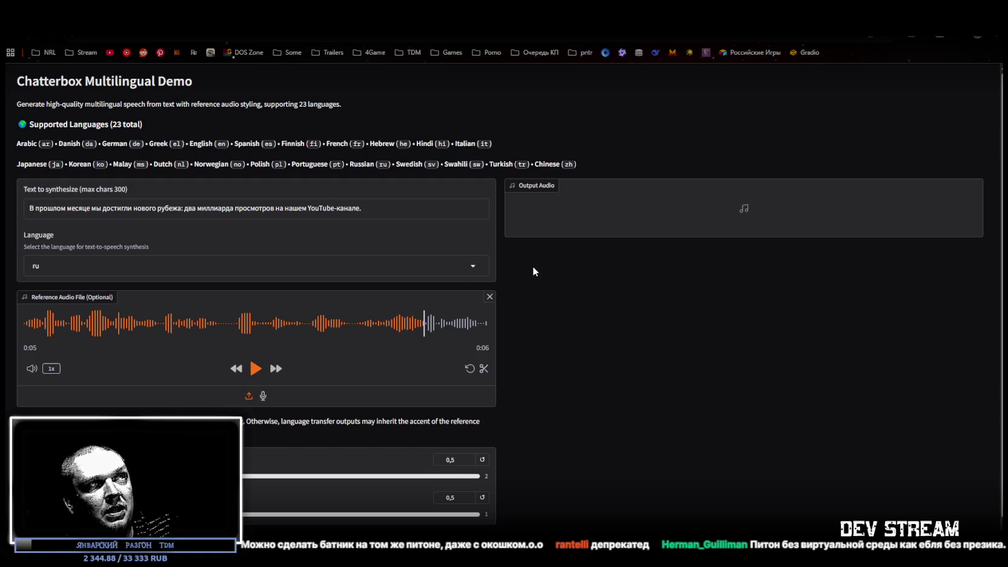
{"action": "left_click", "coordinate": [489, 297]}
{"action": "left_click", "coordinate": [251, 338]}
{"action": "key", "text": "Escape"}
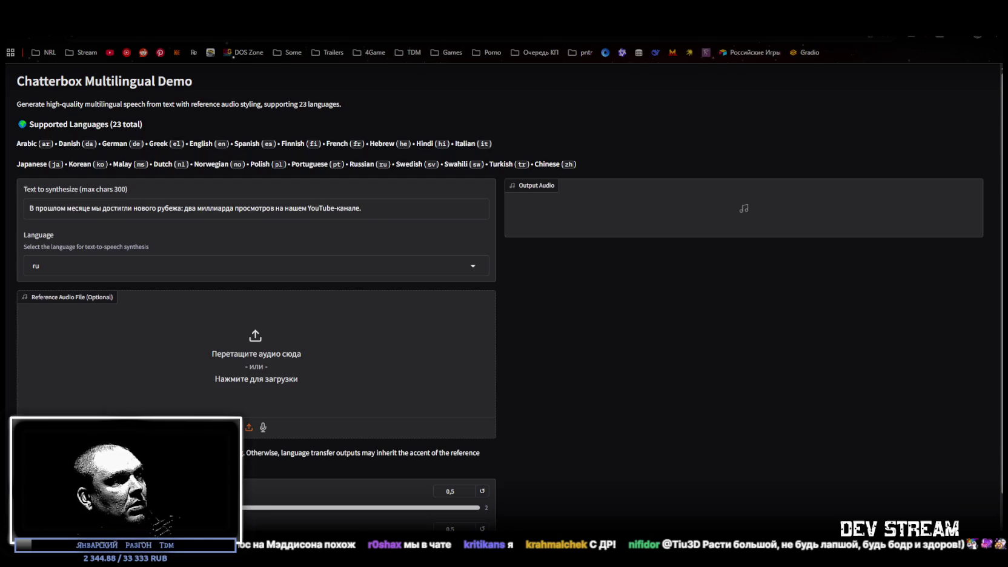
Step: Preview the first five seconds of the newly loaded 29-second reference clip
{"action": "left_click", "coordinate": [256, 369]}
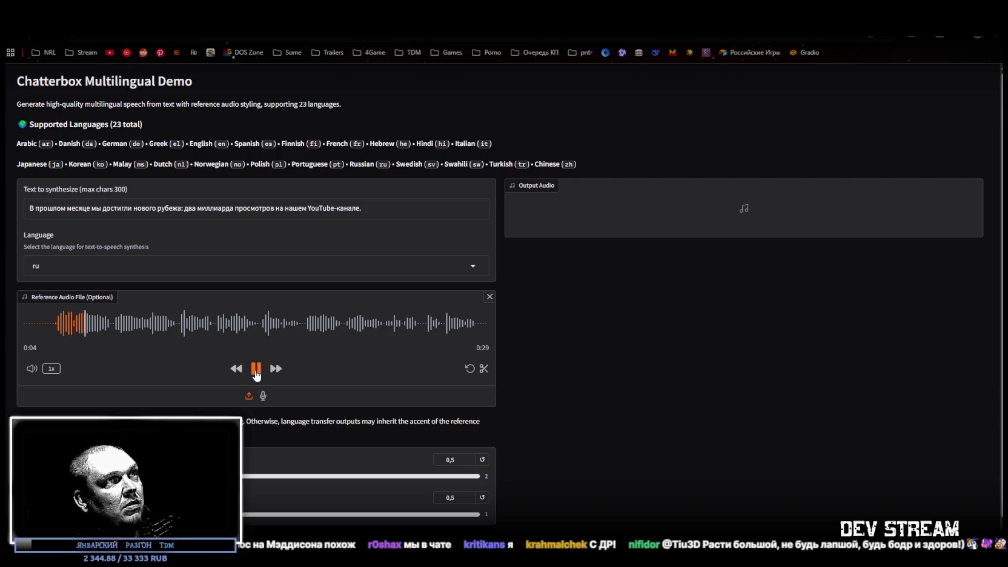
{"action": "left_click", "coordinate": [256, 369]}
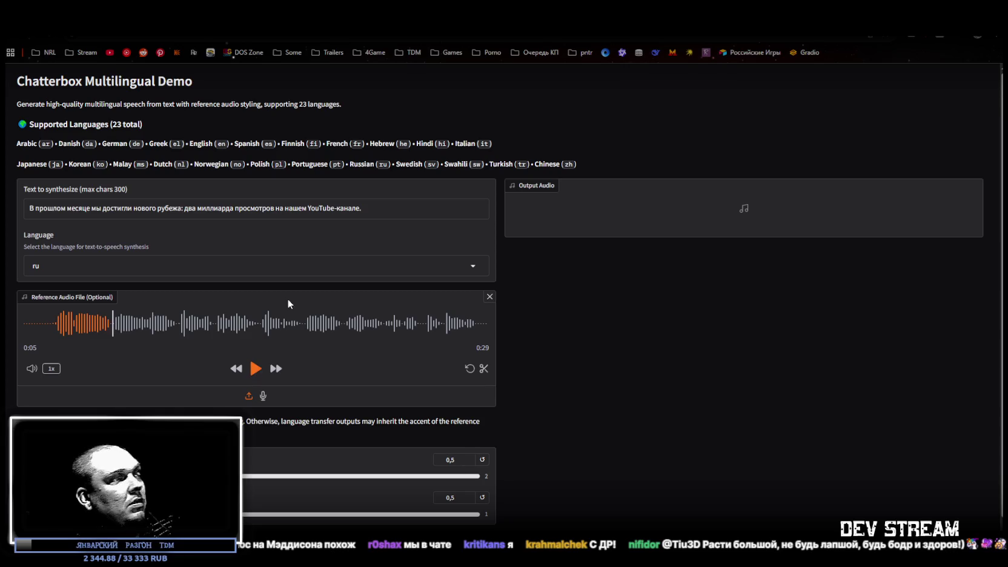
Step: Set Exaggeration to 0.75, CFG/Pace to 0.2, and Temperature under More options to 1
{"action": "scroll", "coordinate": [326, 386], "scroll_direction": "down", "scroll_amount": 1}
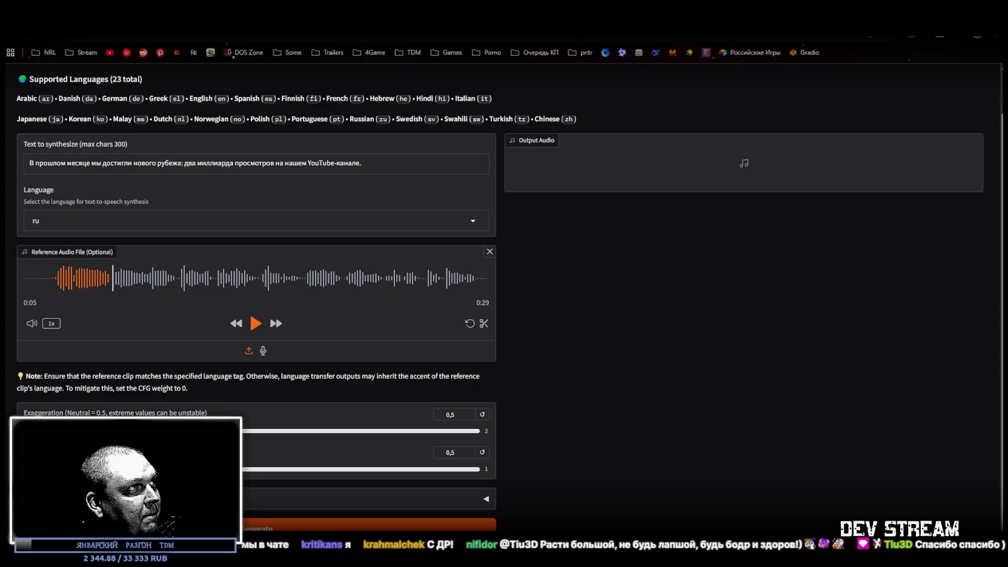
{"action": "left_click_drag", "start_coordinate": [88, 431], "coordinate": [154, 431]}
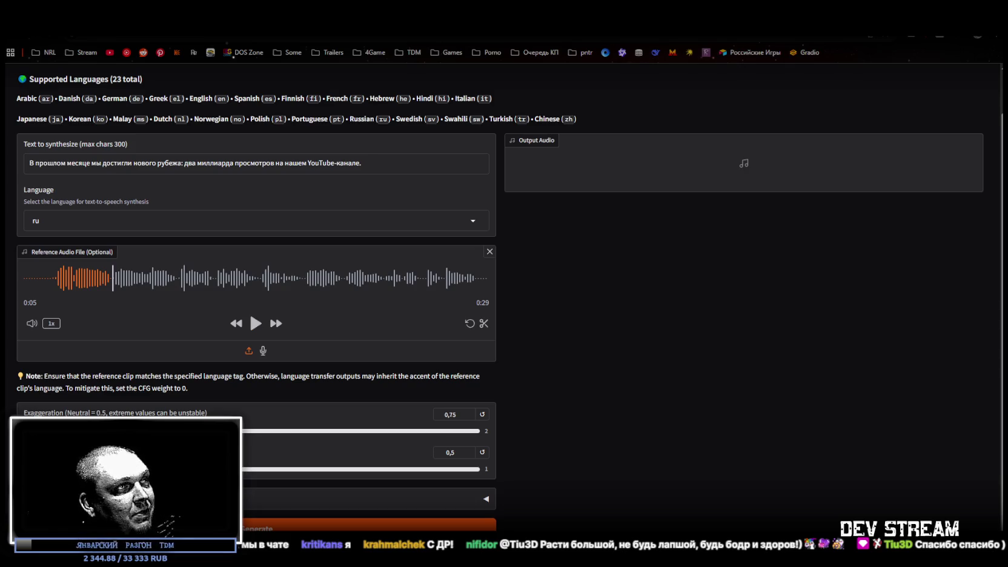
{"action": "left_click_drag", "start_coordinate": [251, 469], "coordinate": [115, 469]}
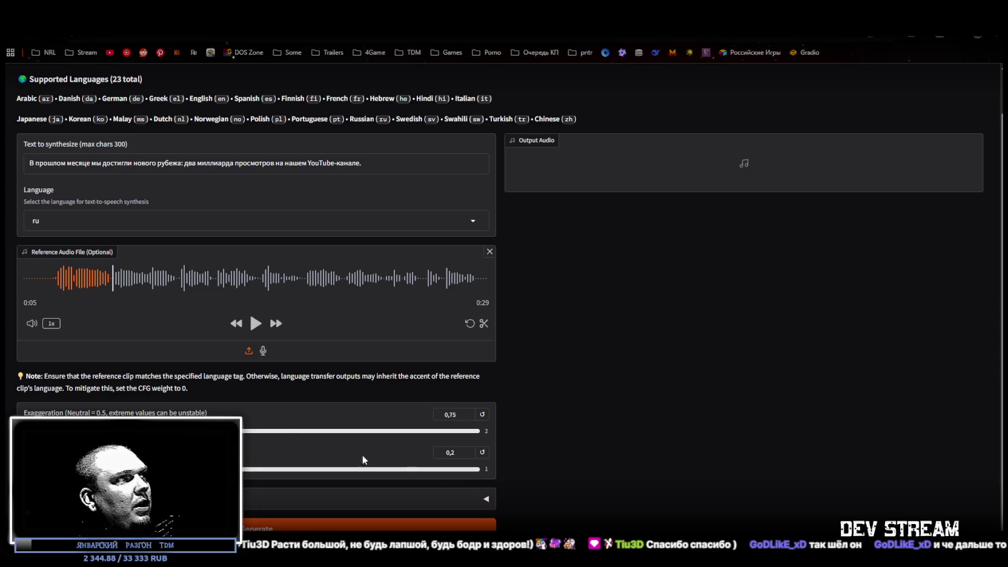
{"action": "left_click", "coordinate": [363, 499]}
{"action": "scroll", "coordinate": [321, 375], "scroll_direction": "down", "scroll_amount": 2}
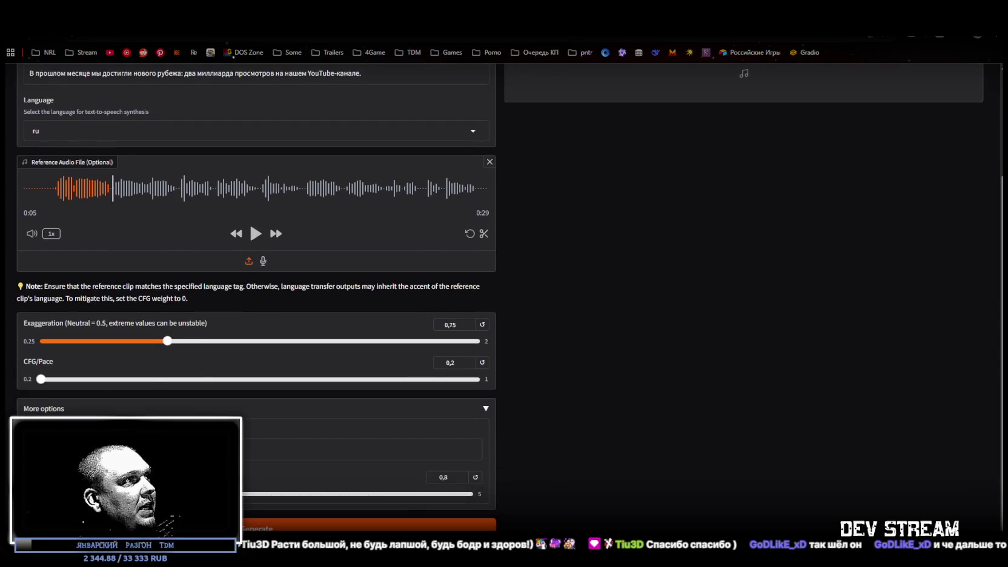
{"action": "left_click", "coordinate": [448, 450]}
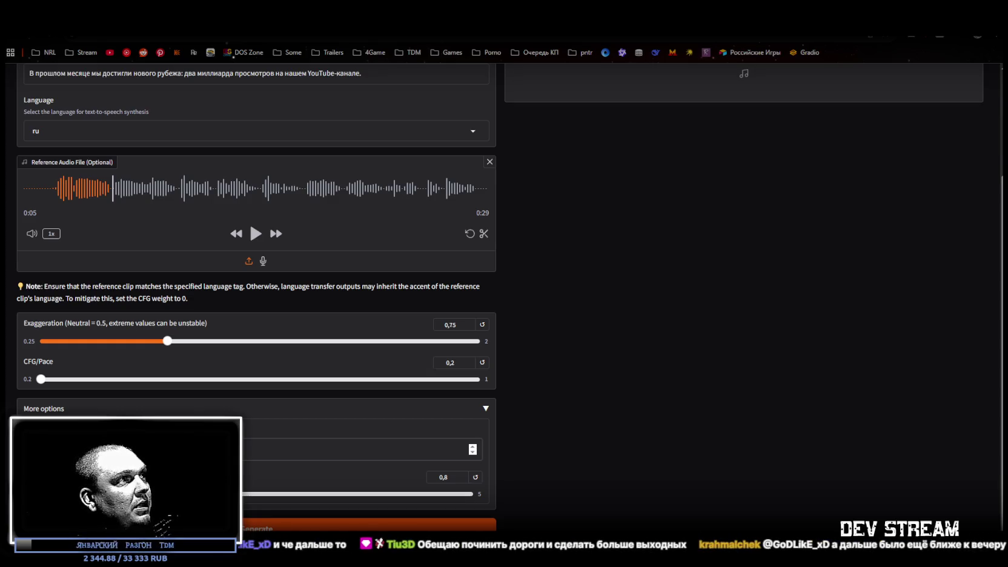
{"action": "mouse_move", "coordinate": [97, 494]}
{"action": "left_mouse_down"}
{"action": "mouse_move", "coordinate": [147, 493]}
{"action": "mouse_move", "coordinate": [92, 493]}
{"action": "mouse_move", "coordinate": [115, 494]}
{"action": "left_mouse_up"}
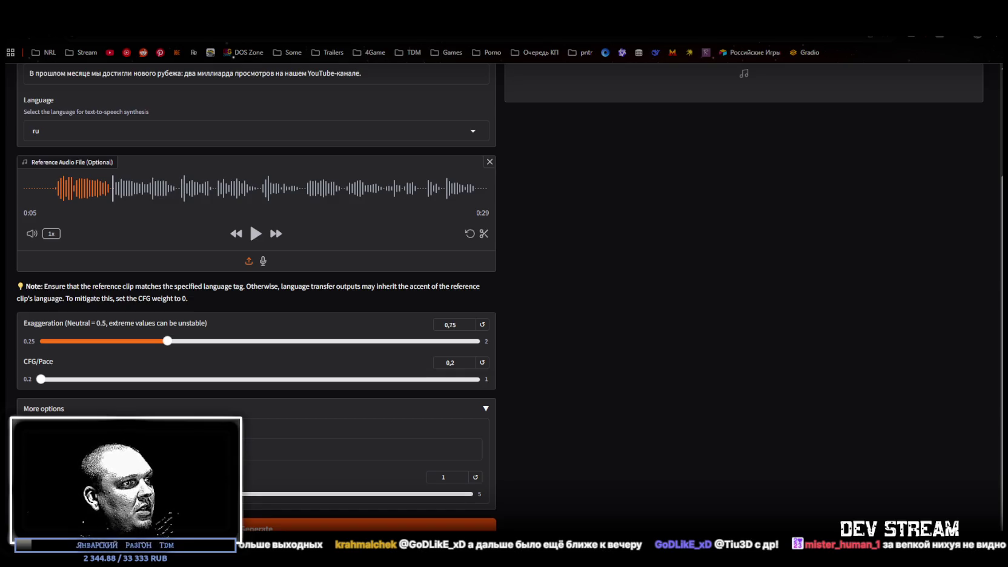
Step: Paste the four-line Russian birthday poem into the text box and delete its © Поздравок credit line
{"action": "scroll", "coordinate": [113, 156], "scroll_direction": "up", "scroll_amount": 3}
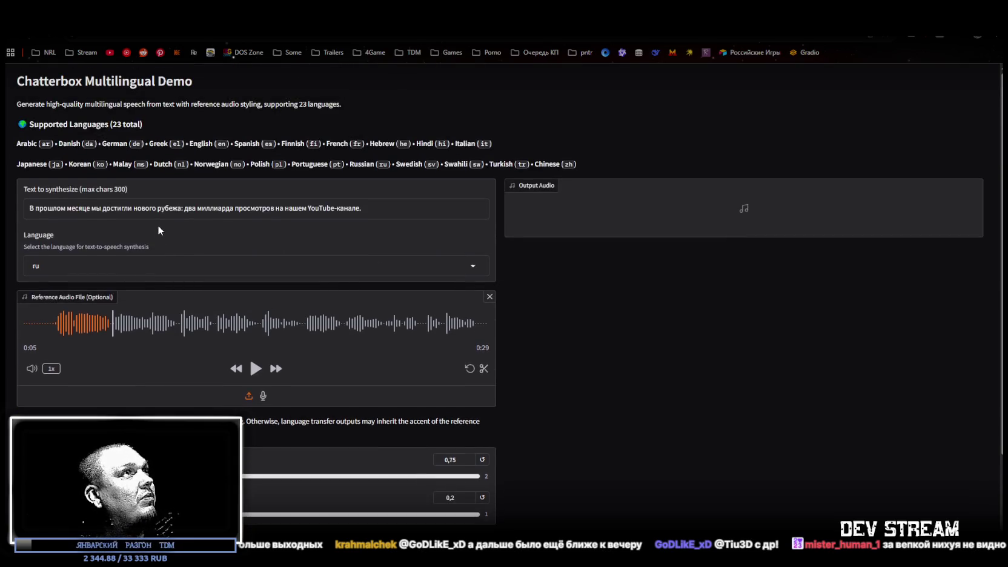
{"action": "left_click", "coordinate": [383, 213]}
{"action": "key", "text": "ctrl+a"}
{"action": "type", "text": "С днем рождения поздравляю И желаю день за днем Быть счастливее и ярче, Словно солнце за окном. © Поздравок"}
{"action": "left_click_drag", "start_coordinate": [97, 252], "coordinate": [139, 240]}
{"action": "key", "text": "BackSpace"}
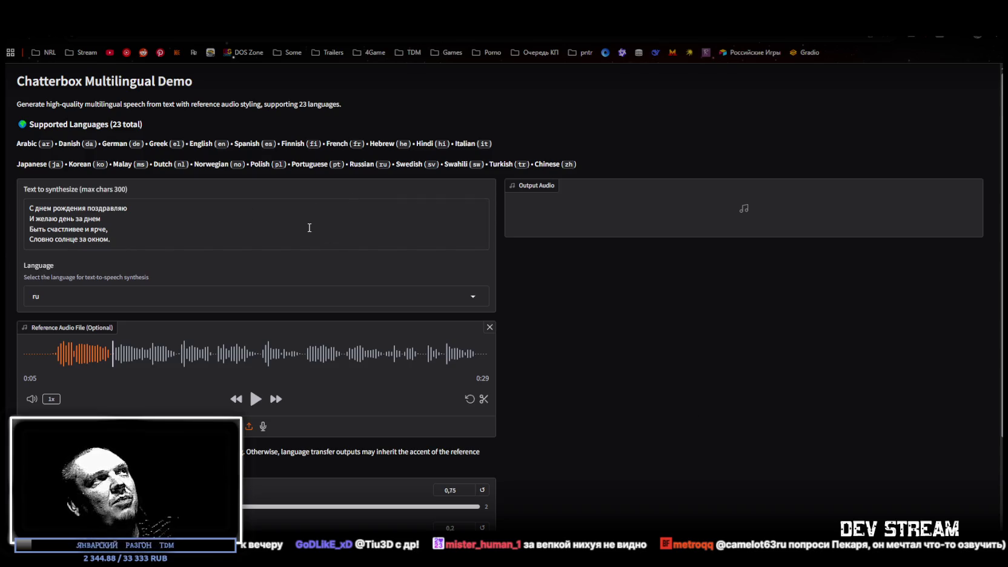
{"action": "scroll", "coordinate": [605, 356], "scroll_direction": "down", "scroll_amount": 3}
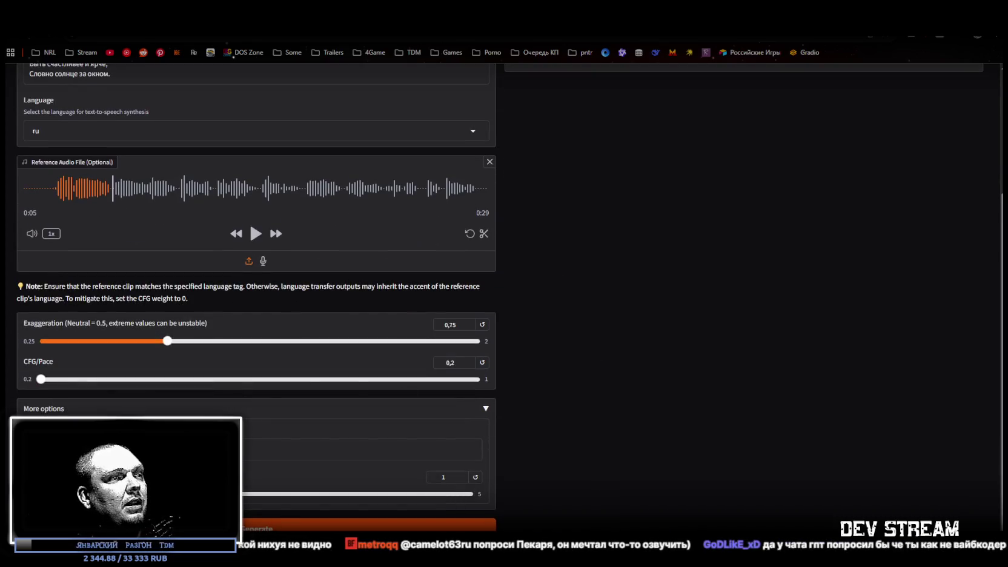
{"action": "left_click_drag", "start_coordinate": [576, 149], "coordinate": [1007, 139]}
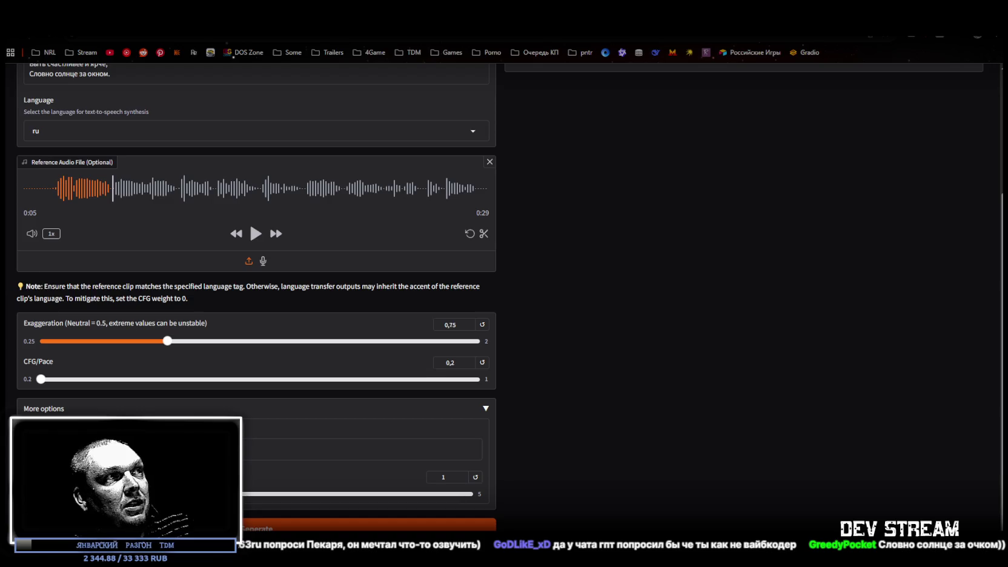
Step: Generate the Russian poem speech, watching the console until the 7-second clip completes
{"action": "left_click", "coordinate": [363, 525]}
{"action": "scroll", "coordinate": [707, 388], "scroll_direction": "up", "scroll_amount": 3}
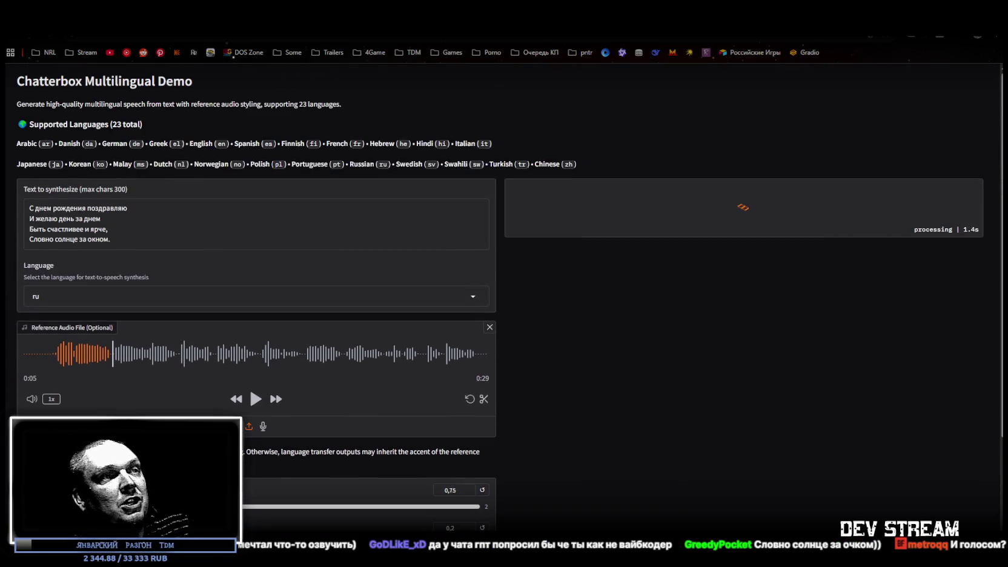
{"action": "key", "text": "alt+Tab"}
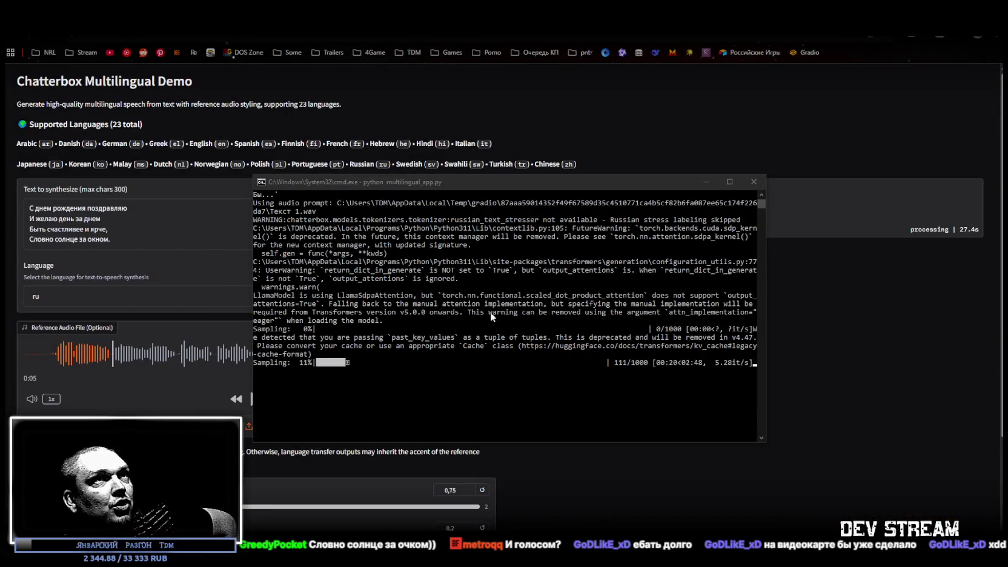
{"action": "mouse_move", "coordinate": [577, 187]}
{"action": "left_mouse_down"}
{"action": "mouse_move", "coordinate": [751, 305]}
{"action": "mouse_move", "coordinate": [802, 269]}
{"action": "left_mouse_up"}
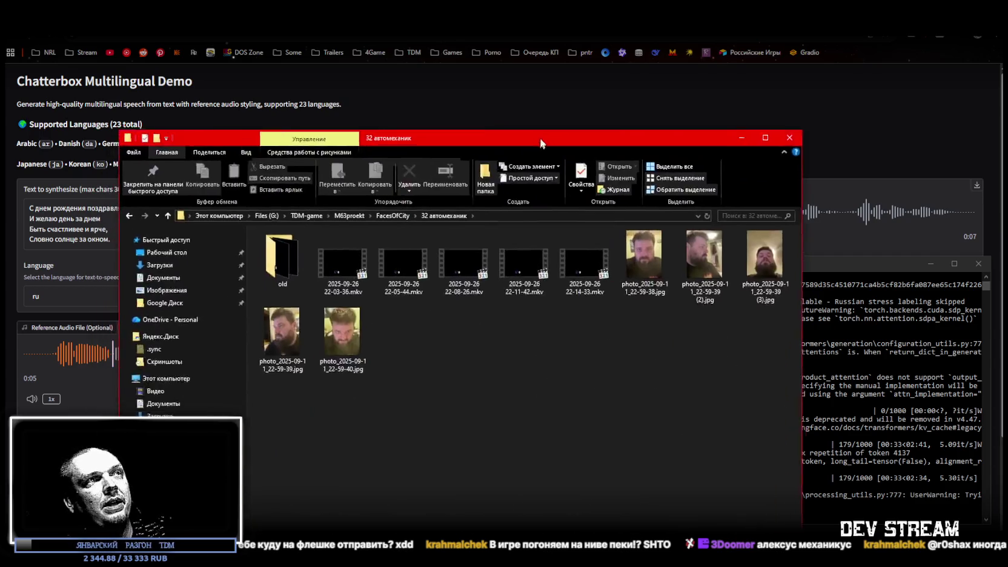
{"action": "left_click_drag", "start_coordinate": [535, 140], "coordinate": [557, 62]}
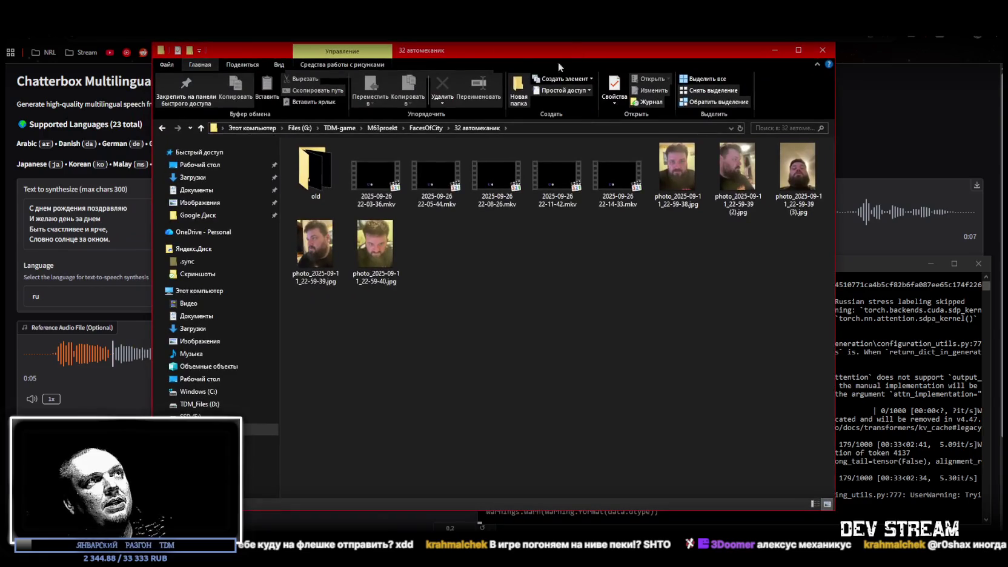
{"action": "left_click", "coordinate": [374, 177]}
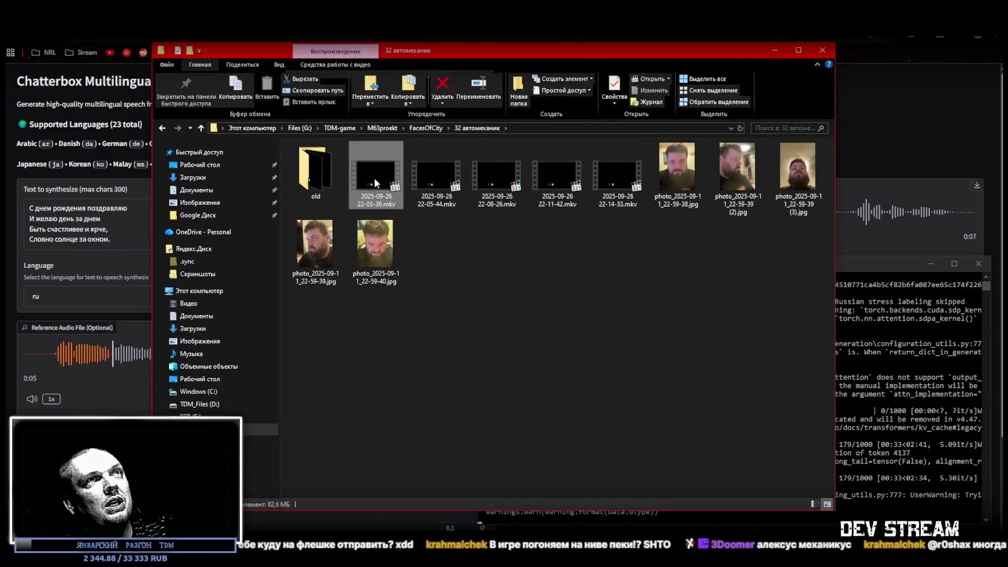
{"action": "left_click", "coordinate": [617, 178], "text": "shift"}
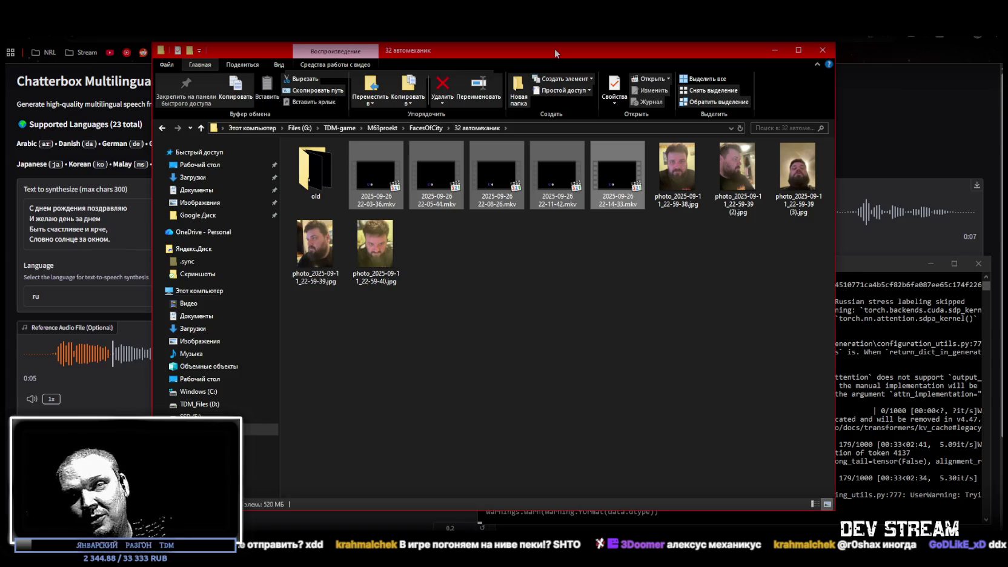
{"action": "left_click_drag", "start_coordinate": [544, 50], "coordinate": [1007, 42]}
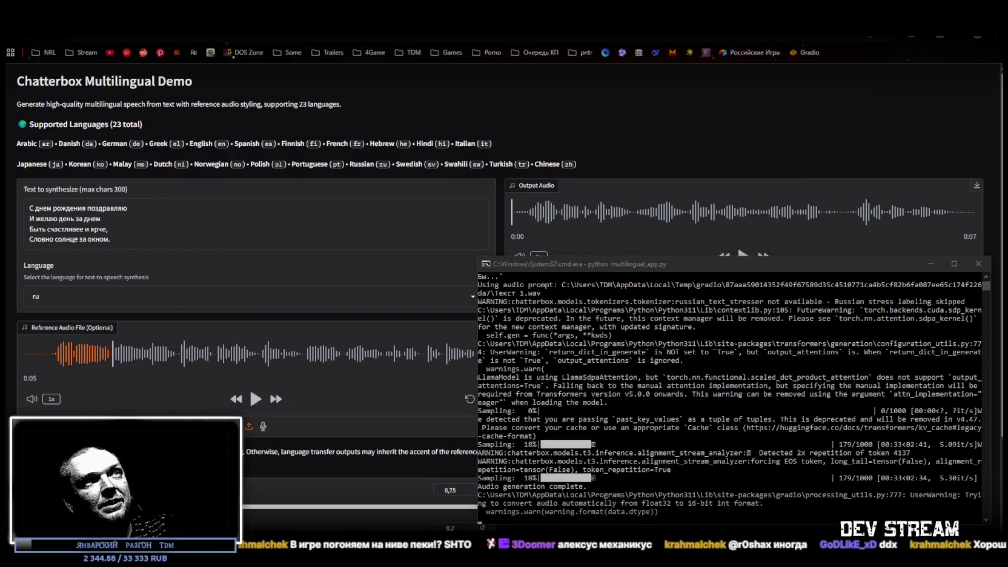
Step: Move the generation console out of the way and play the 7-second output clip
{"action": "mouse_move", "coordinate": [789, 264]}
{"action": "left_mouse_down"}
{"action": "mouse_move", "coordinate": [753, 268]}
{"action": "mouse_move", "coordinate": [741, 256]}
{"action": "left_mouse_up"}
{"action": "key", "text": "alt+Tab"}
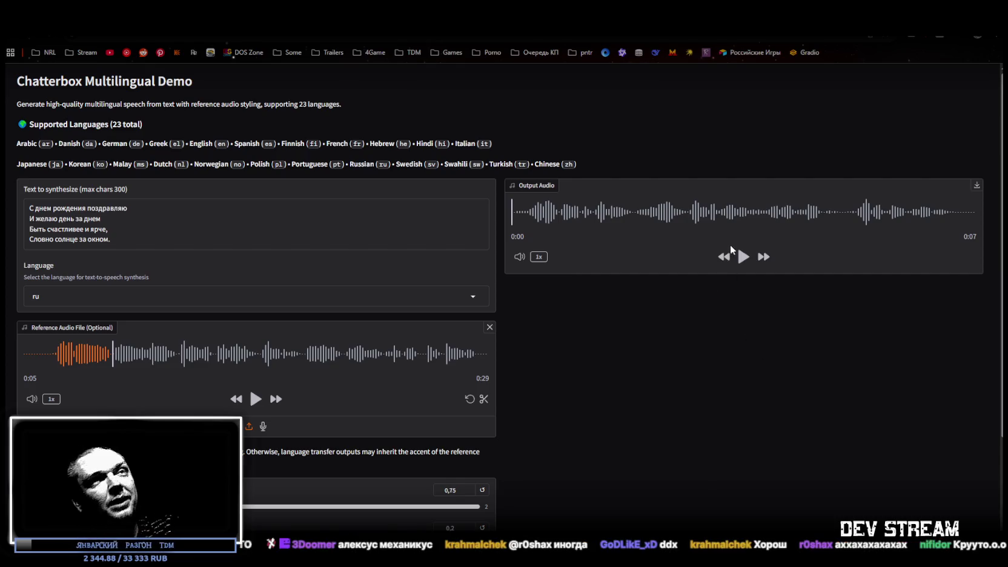
{"action": "left_click", "coordinate": [743, 256]}
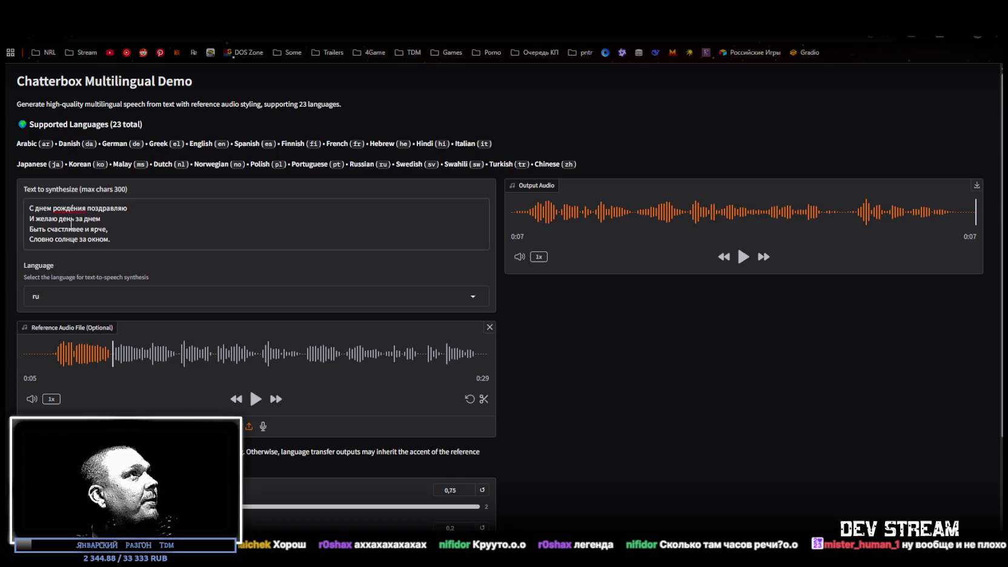
Step: Add stress accents to рожде́ния, окном and Словно in the poem
{"action": "type", "text": "е́"}
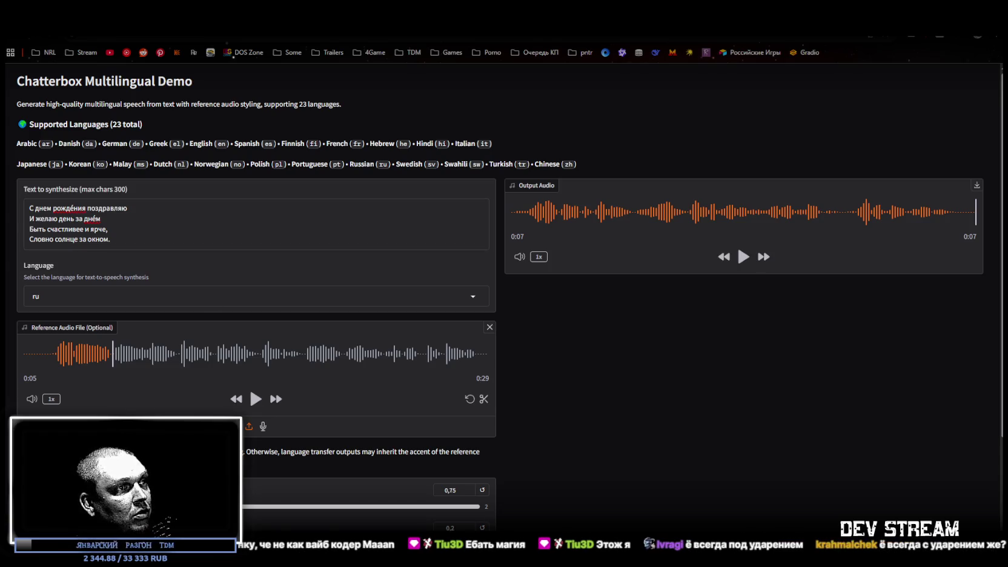
{"action": "left_click", "coordinate": [104, 239]}
{"action": "type", "text": "́"}
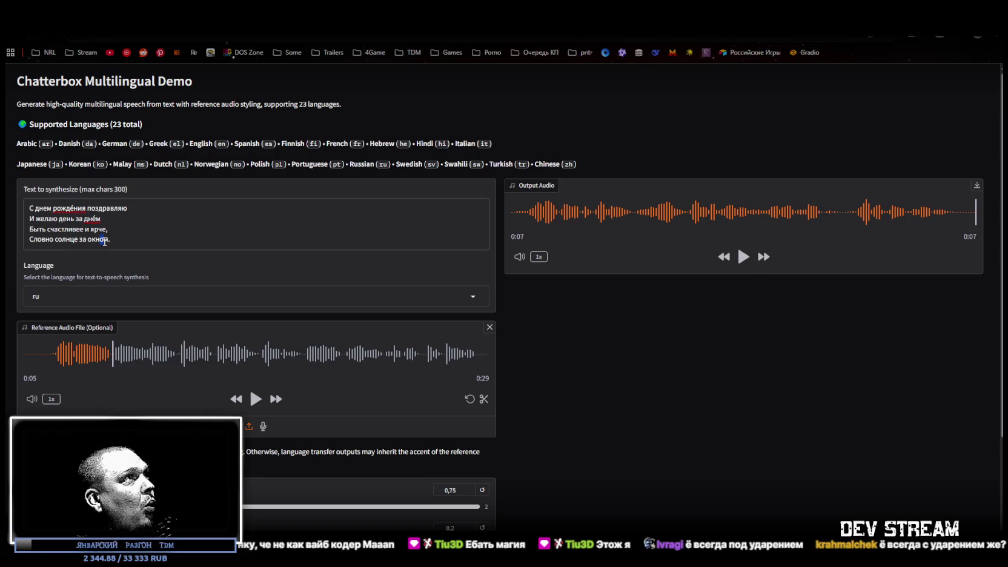
{"action": "left_click", "coordinate": [40, 242]}
{"action": "type", "text": "́"}
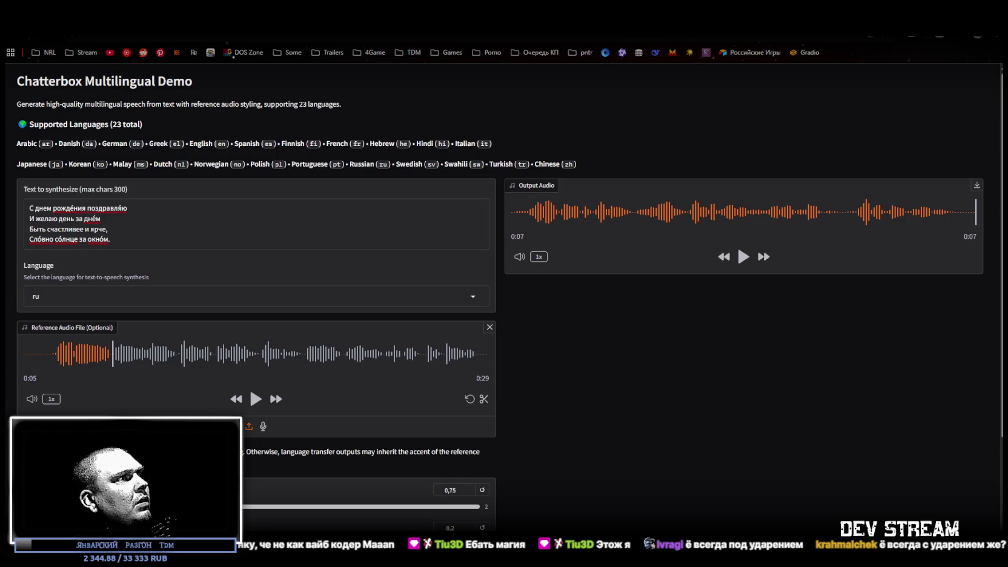
Step: Mark stress in счастливее, ярче and жела́ю, then replay the output clip
{"action": "left_click", "coordinate": [72, 229]}
{"action": "type", "text": "́"}
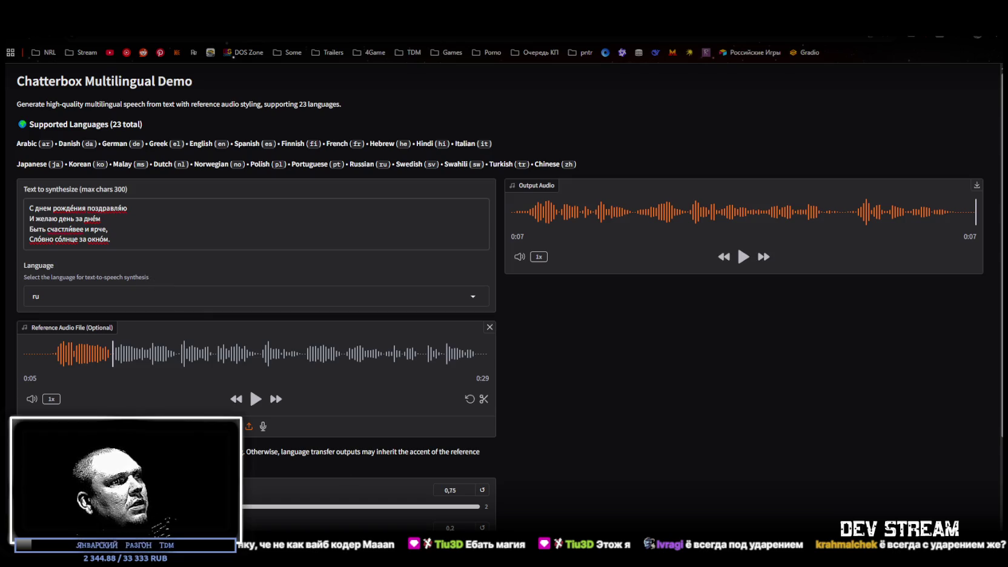
{"action": "left_click", "coordinate": [91, 228]}
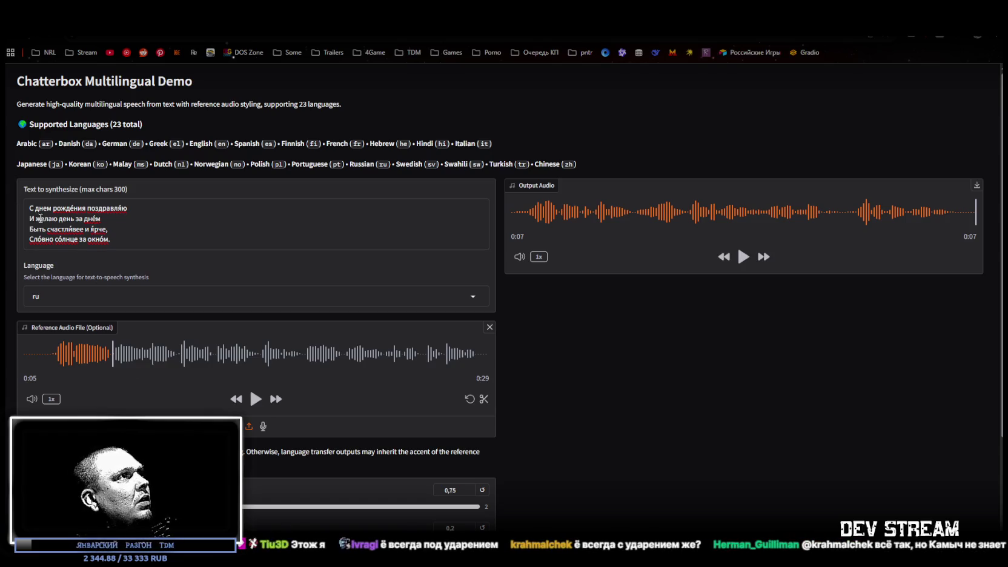
{"action": "left_click", "coordinate": [52, 219]}
{"action": "type", "text": "á"}
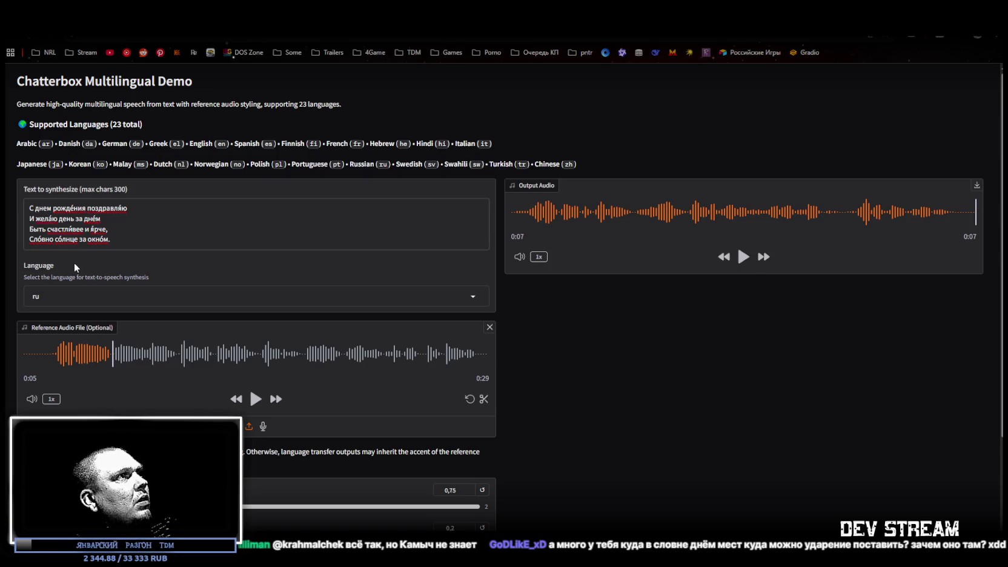
{"action": "left_click", "coordinate": [742, 256]}
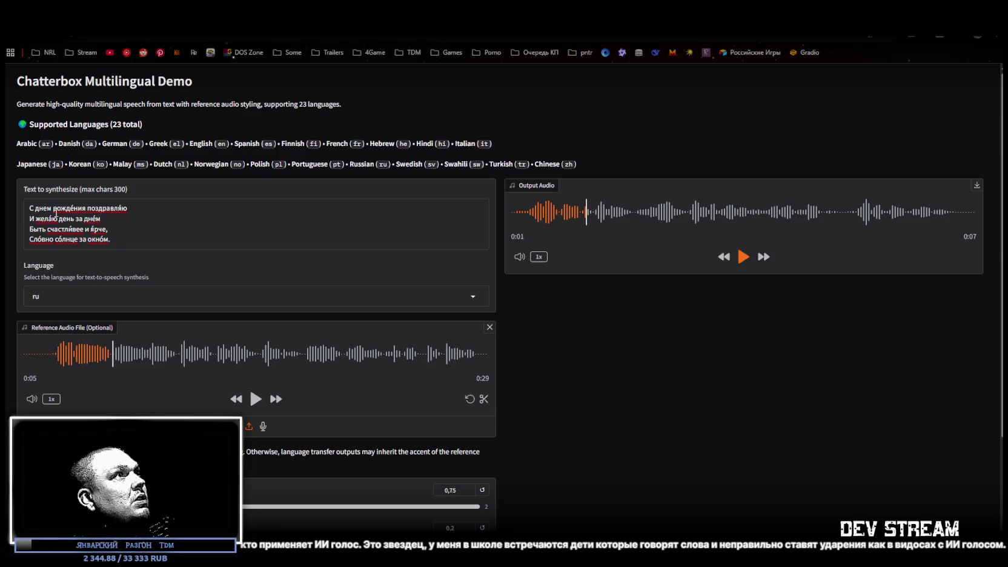
Step: Replace днем with днём in the poem's first line
{"action": "left_click", "coordinate": [44, 208]}
{"action": "key", "text": "BackSpace"}
{"action": "type", "text": "е"}
{"action": "left_click", "coordinate": [94, 219]}
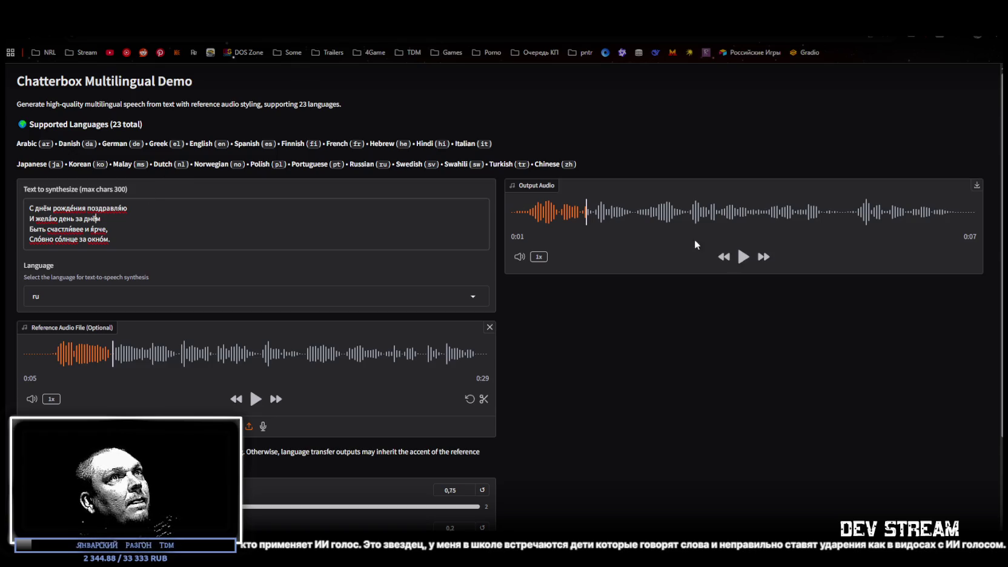
Step: Seek the generated clip back near its start and play it, pausing once midway
{"action": "left_click", "coordinate": [533, 213]}
{"action": "left_click", "coordinate": [739, 257]}
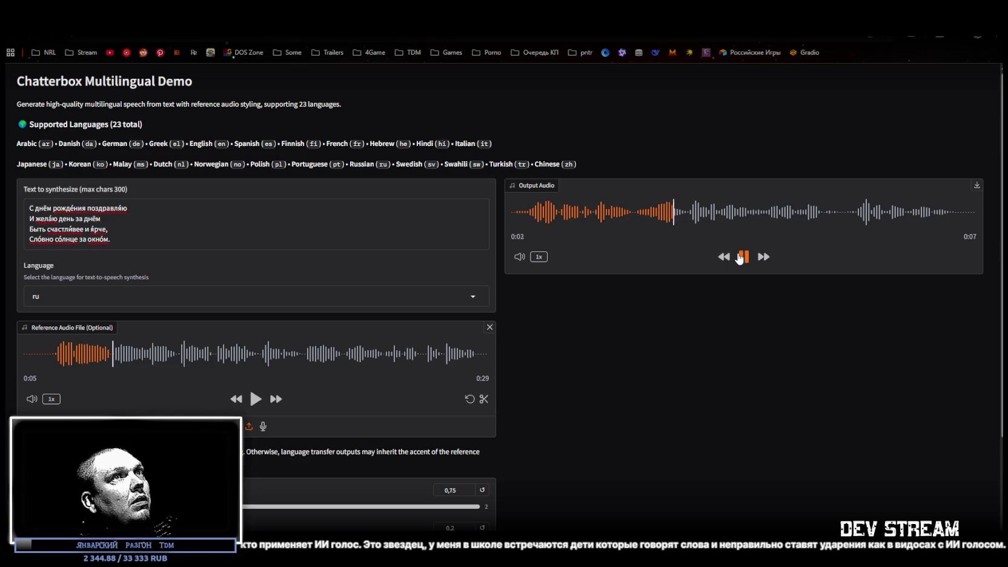
{"action": "left_click", "coordinate": [740, 257]}
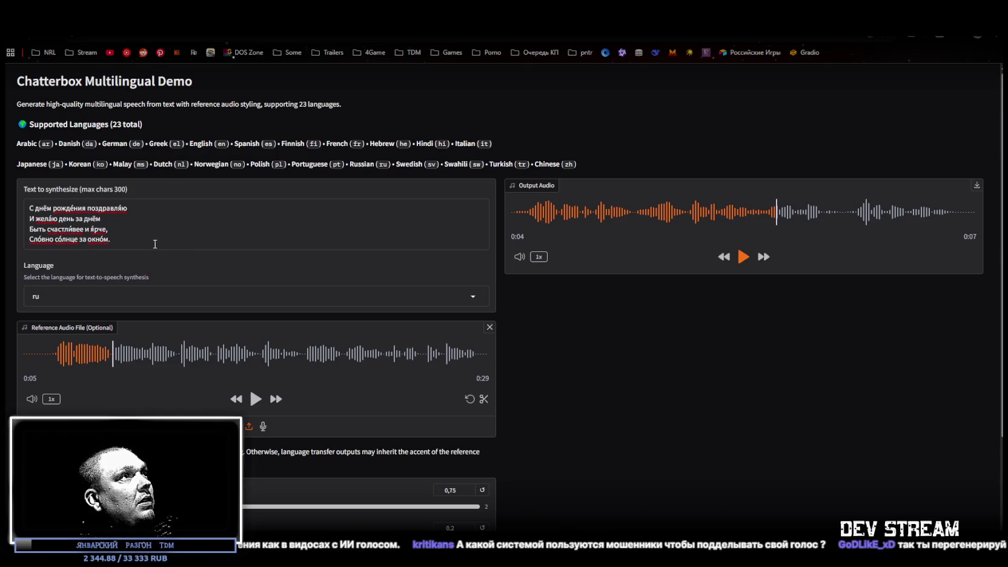
{"action": "left_click", "coordinate": [741, 257]}
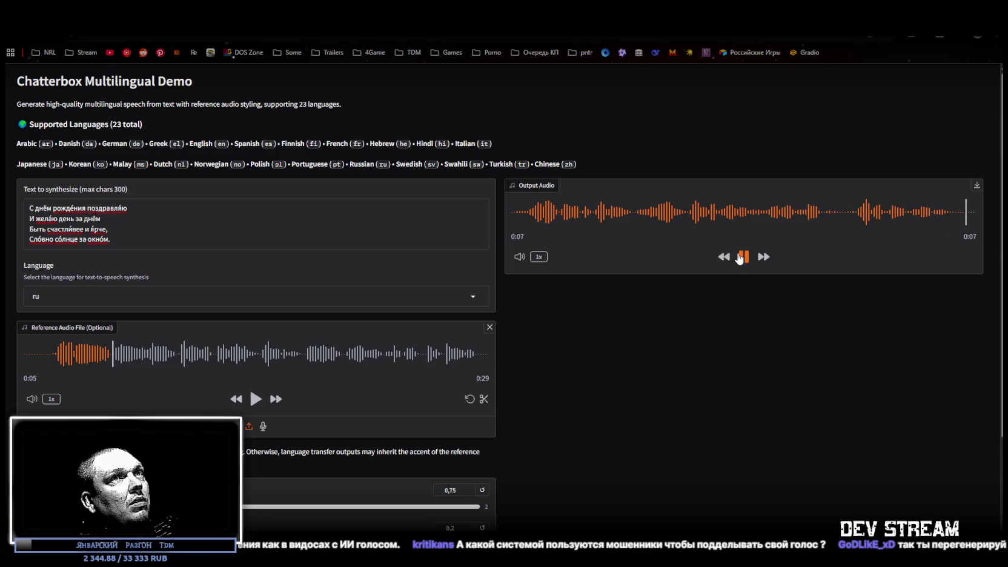
{"action": "scroll", "coordinate": [414, 404], "scroll_direction": "down", "scroll_amount": 3}
Step: Generate speech from the stress-marked poem and play the resulting 8-second clip
{"action": "left_click", "coordinate": [266, 528]}
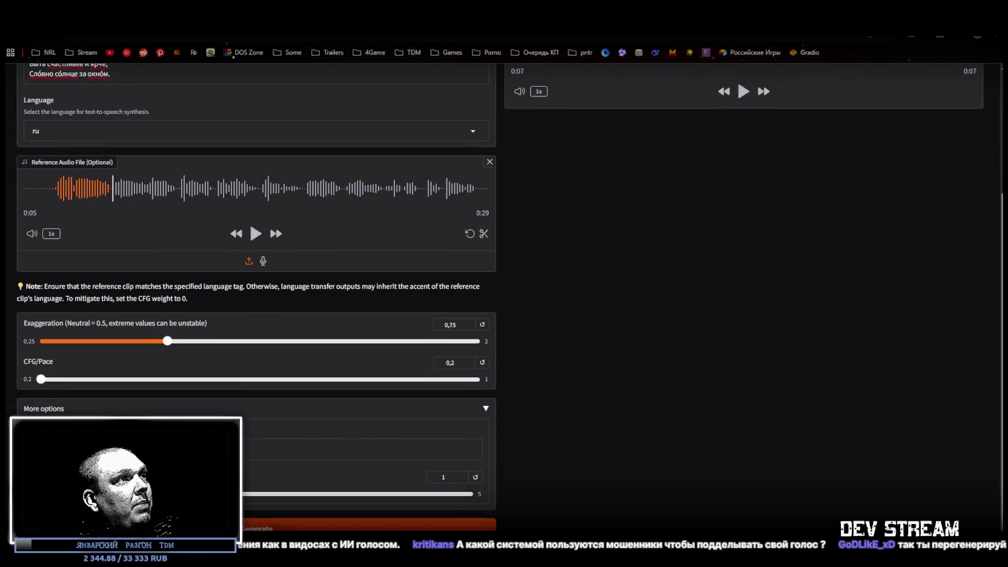
{"action": "scroll", "coordinate": [560, 322], "scroll_direction": "up", "scroll_amount": 3}
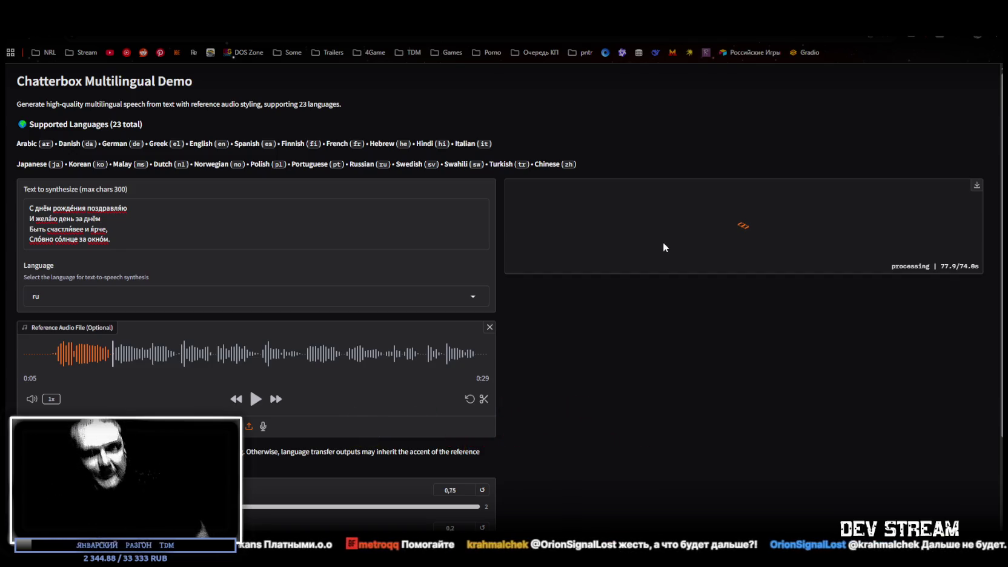
{"action": "left_click", "coordinate": [743, 256]}
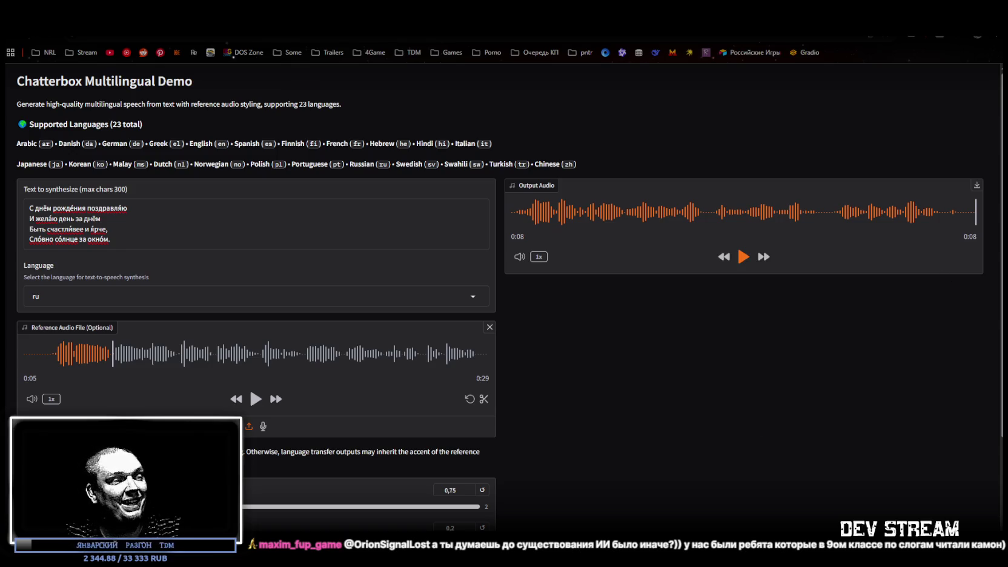
Step: Switch from the browser to the Unity Editor running TestScene in Play mode
{"action": "key", "text": "alt+Tab"}
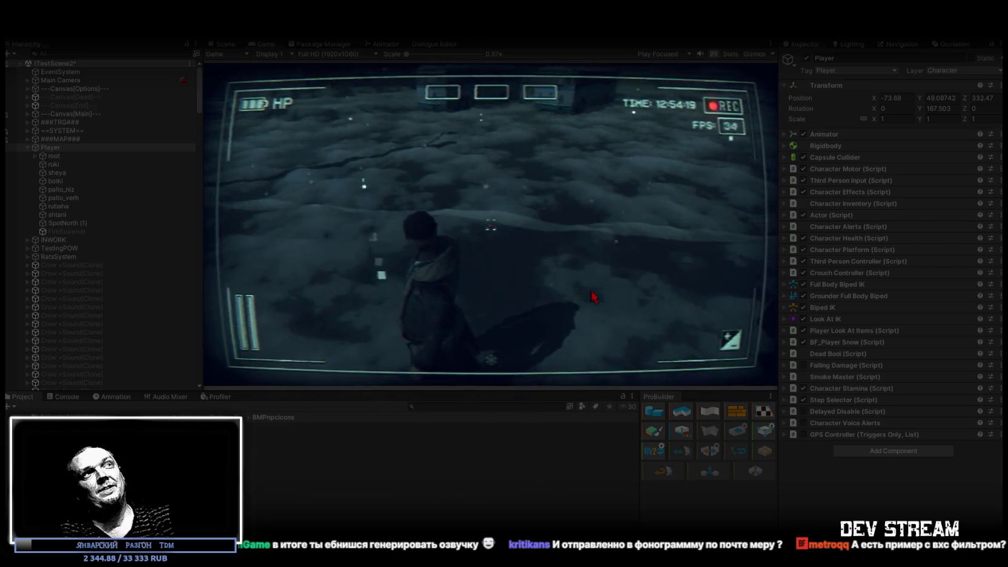
Step: Maximize the Game view and browse the in-game sound and video settings
{"action": "mouse_move", "coordinate": [252, 71]}
{"action": "double_click", "coordinate": [261, 43]}
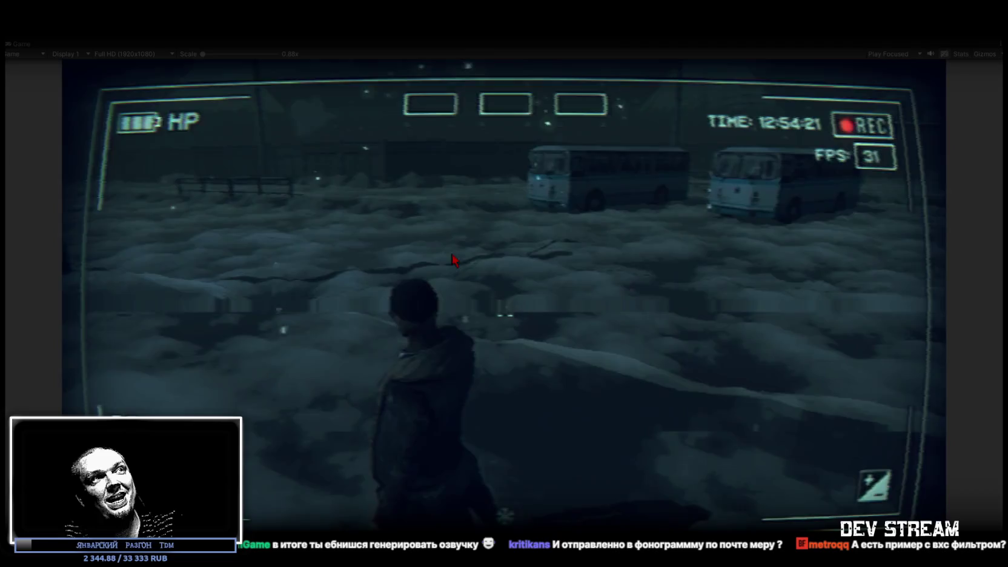
{"action": "mouse_move", "coordinate": [539, 322]}
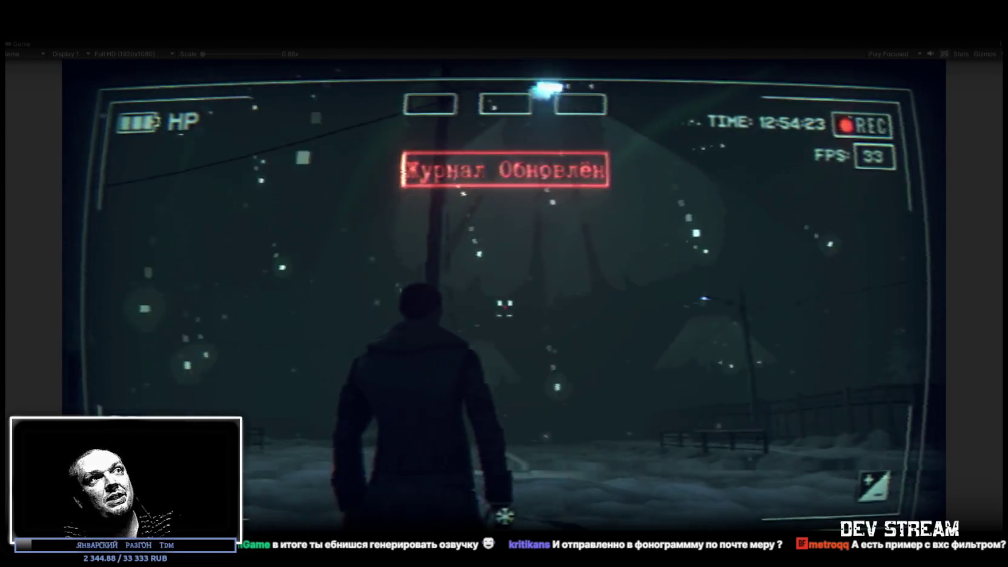
{"action": "key", "text": "Escape"}
{"action": "left_click", "coordinate": [584, 446]}
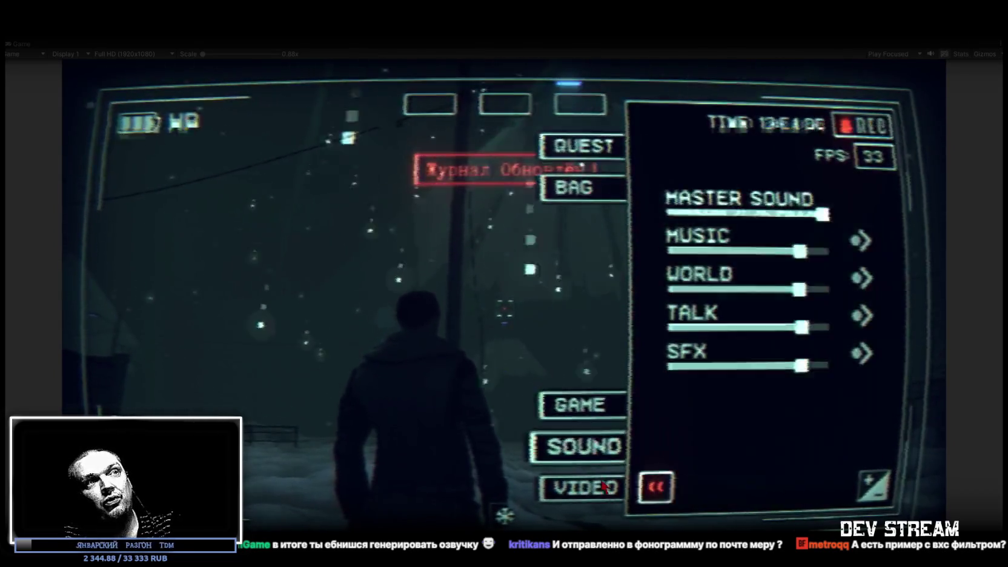
{"action": "left_click", "coordinate": [585, 486]}
{"action": "key", "text": "Escape"}
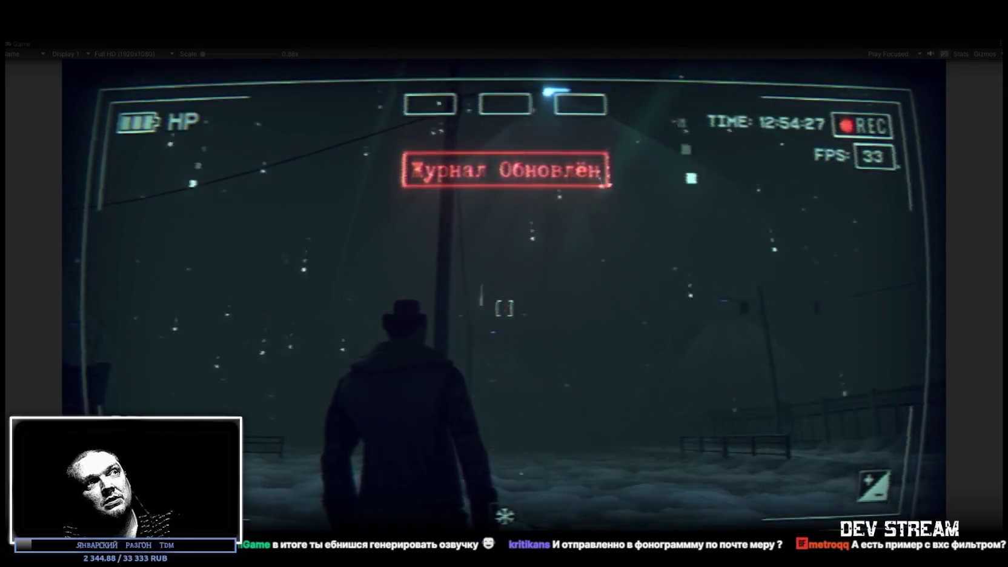
Step: Walk the character down the snowy street toward the buses, then switch to FL Studio
{"action": "key", "text": "w"}
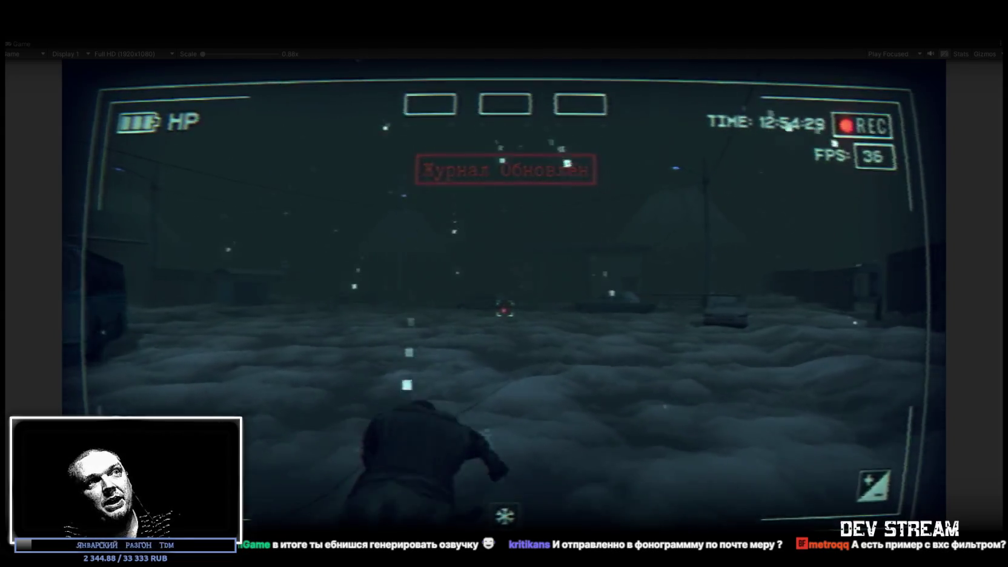
{"action": "key", "text": "w"}
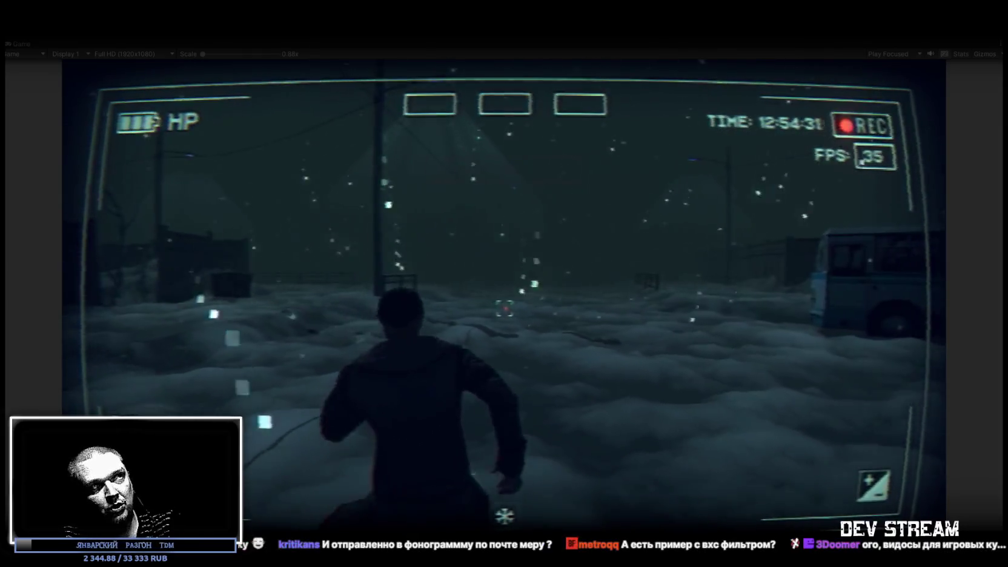
{"action": "key", "text": "w"}
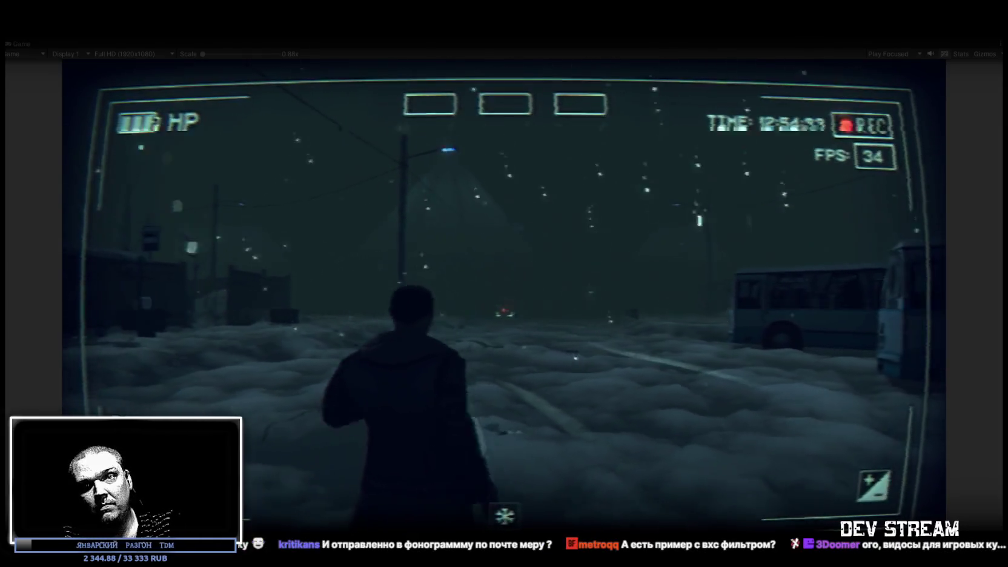
{"action": "key", "text": "w"}
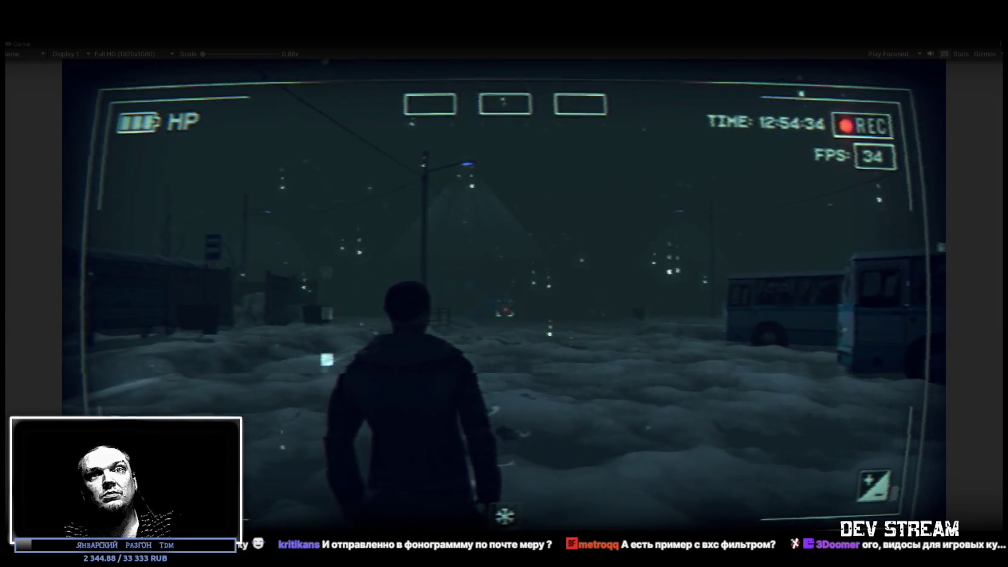
{"action": "key", "text": "w"}
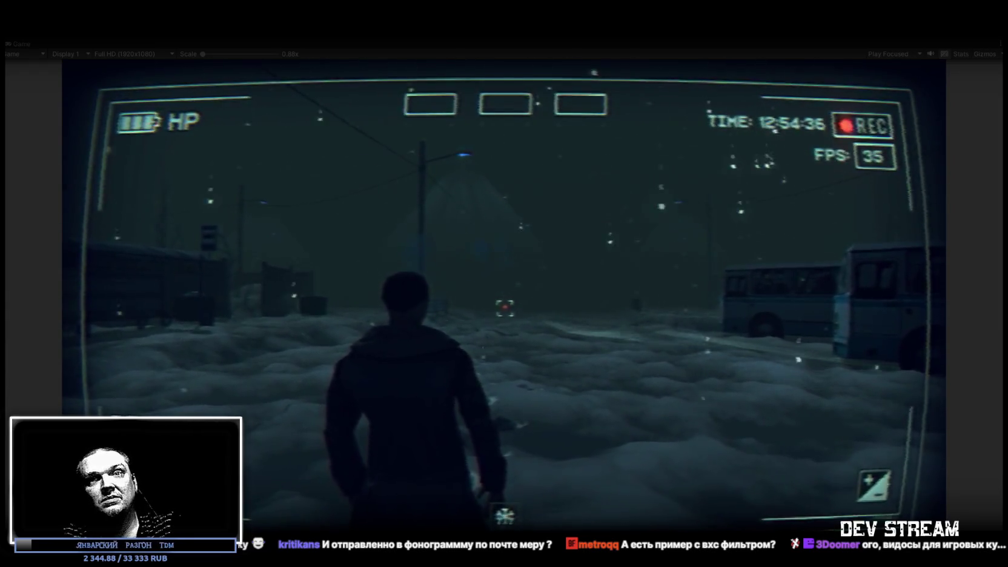
{"action": "key", "text": "w"}
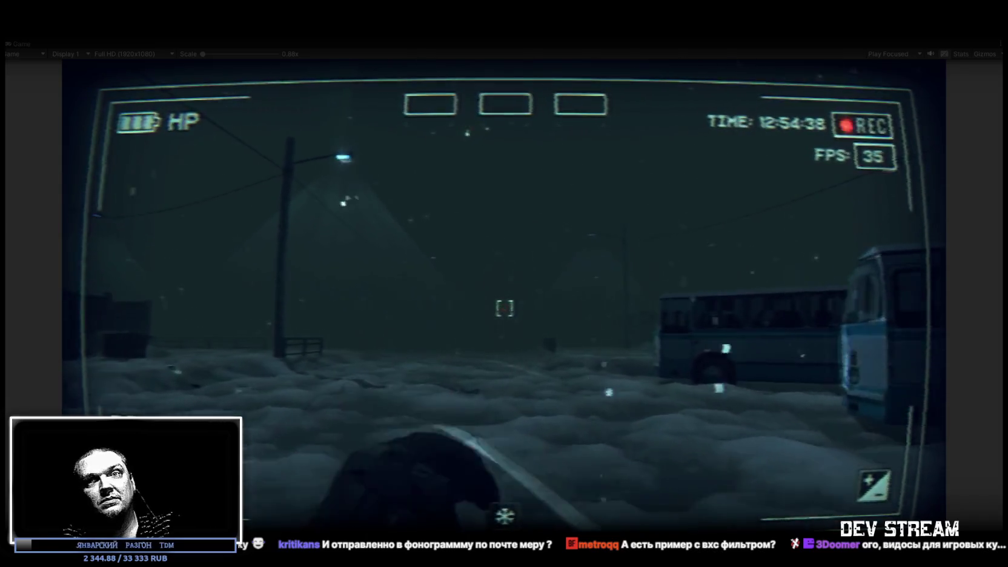
{"action": "key", "text": "Escape"}
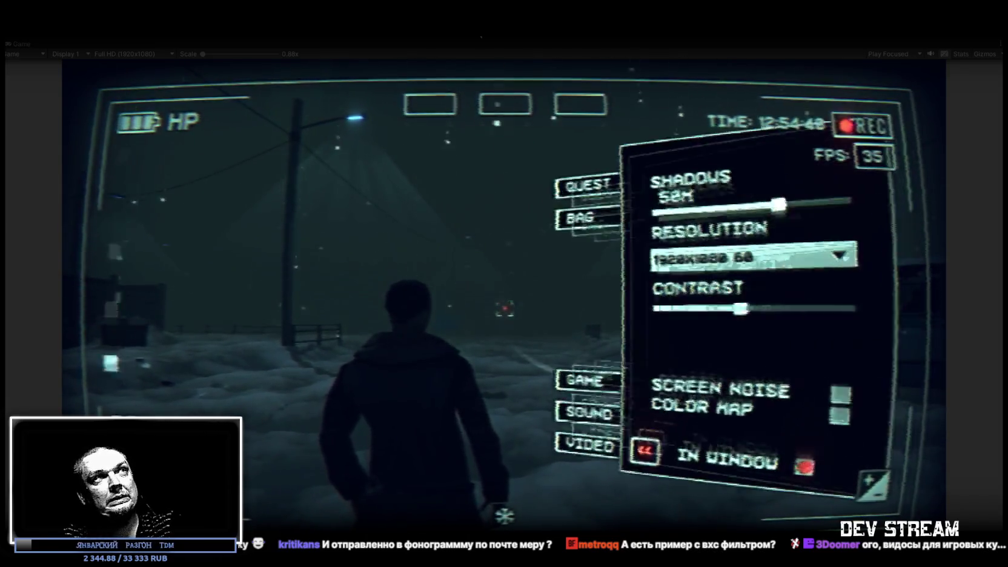
{"action": "key", "text": "Escape"}
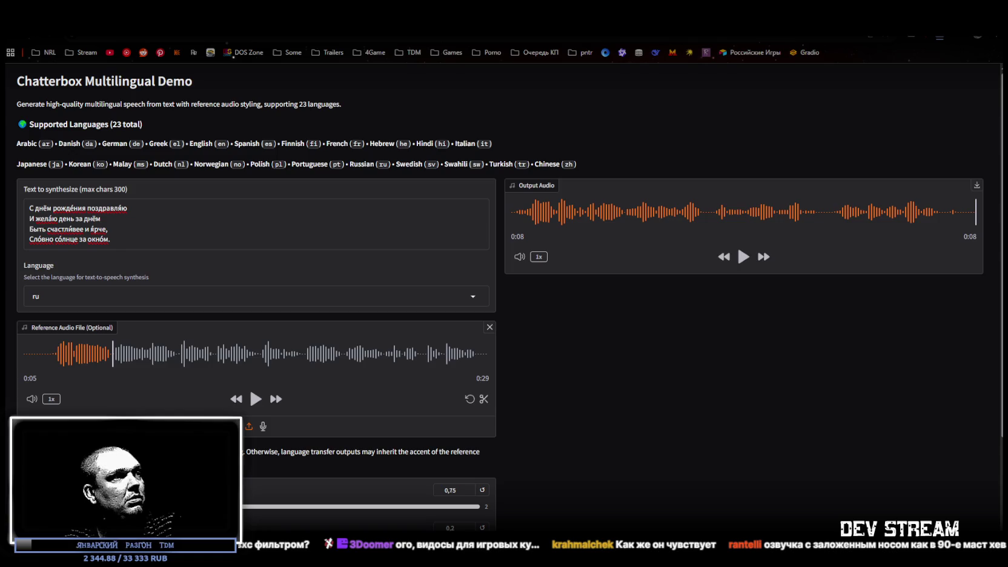
{"action": "key", "text": "alt+Tab"}
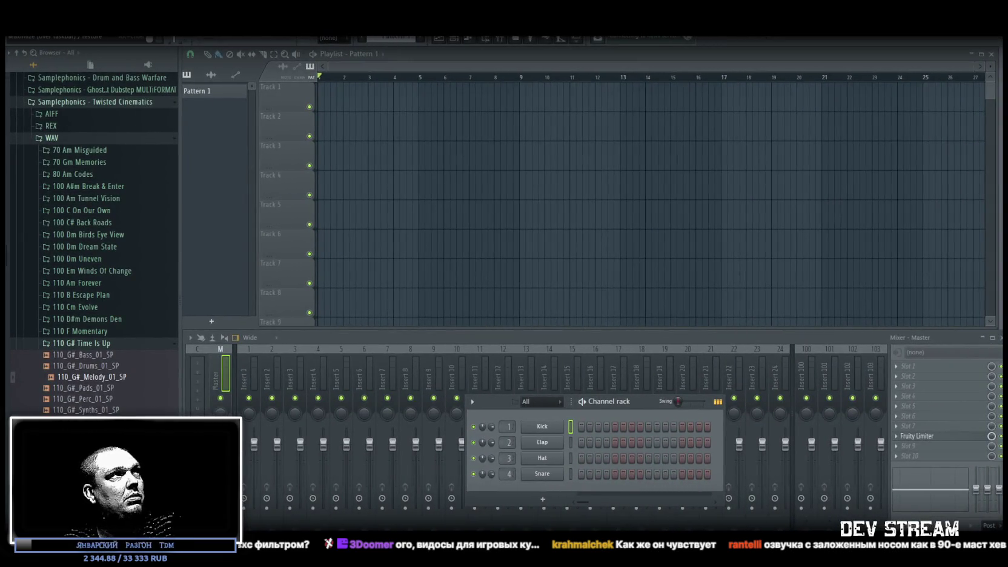
Step: Preview 110_G#_Melody_01_SP, then place the audio (4) clip at Track 1's start and play it
{"action": "left_click", "coordinate": [93, 376]}
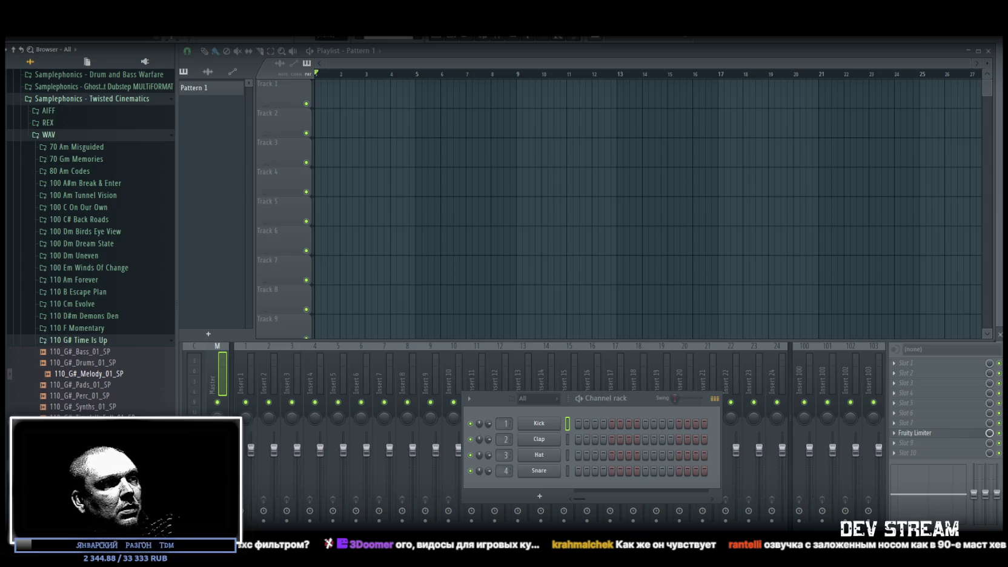
{"action": "left_click_drag", "start_coordinate": [318, 99], "coordinate": [332, 108]}
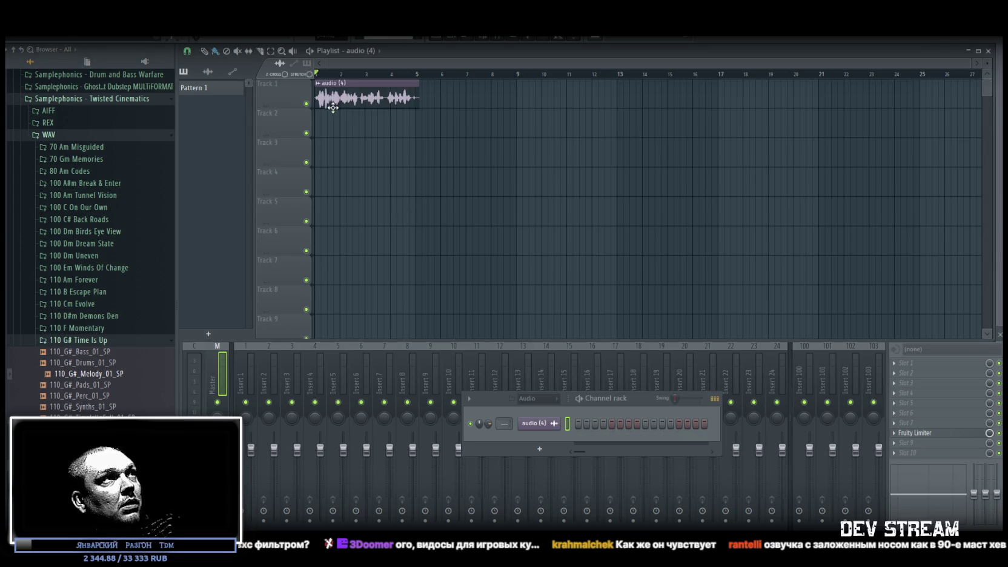
{"action": "key", "text": "space"}
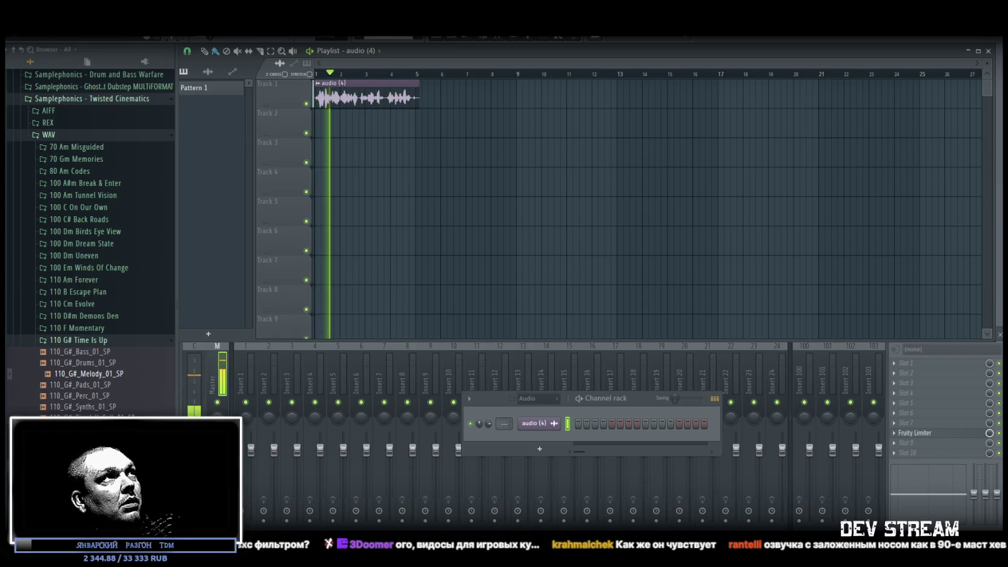
Step: Set the audio (4) channel's mixer track to Insert 1
{"action": "double_click", "coordinate": [364, 102]}
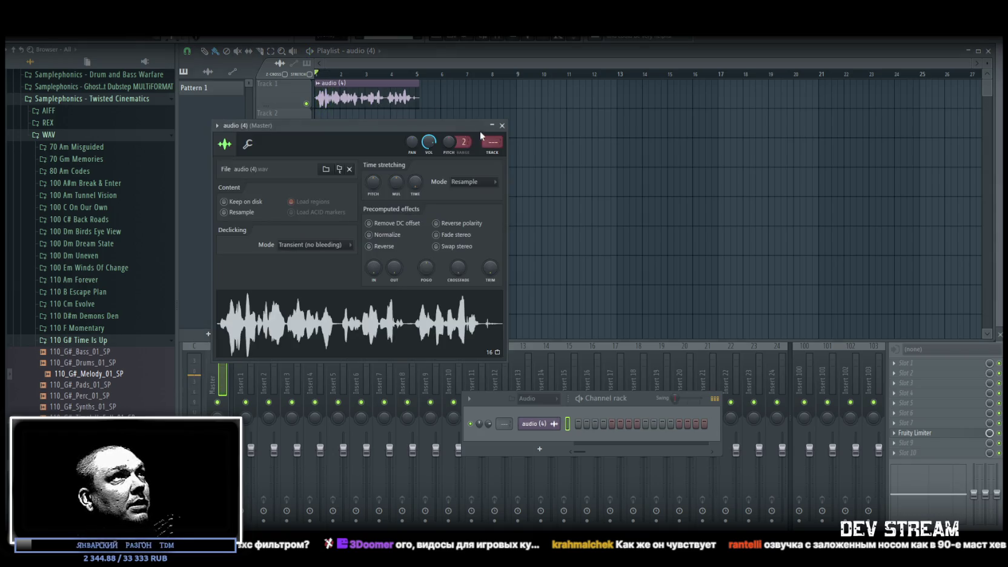
{"action": "left_click_drag", "start_coordinate": [493, 140], "coordinate": [493, 137]}
{"action": "left_click", "coordinate": [501, 126]}
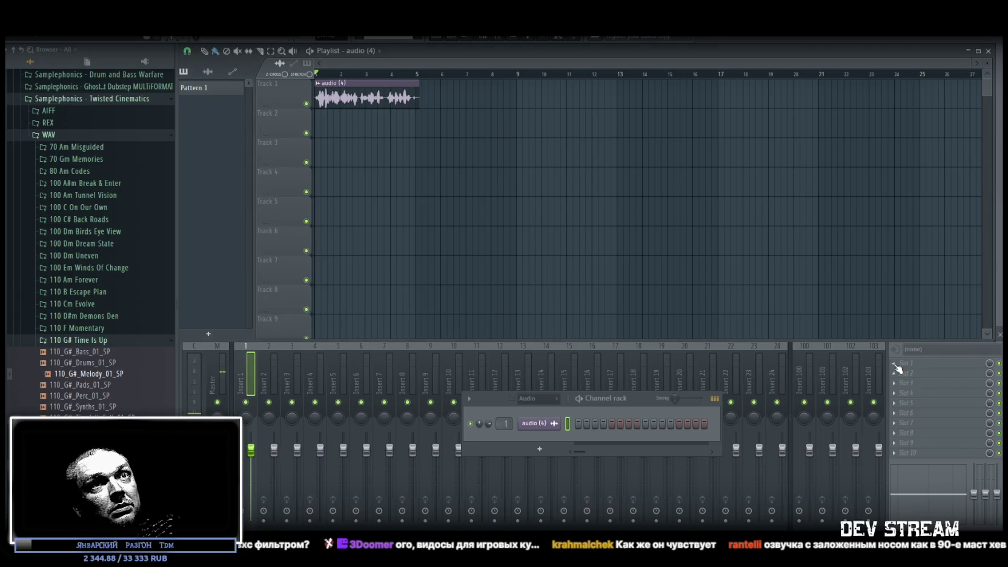
{"action": "left_click", "coordinate": [894, 363]}
Step: Load RC-20 Retro Color onto Insert 1 and move its window up and right
{"action": "mouse_move", "coordinate": [928, 343]}
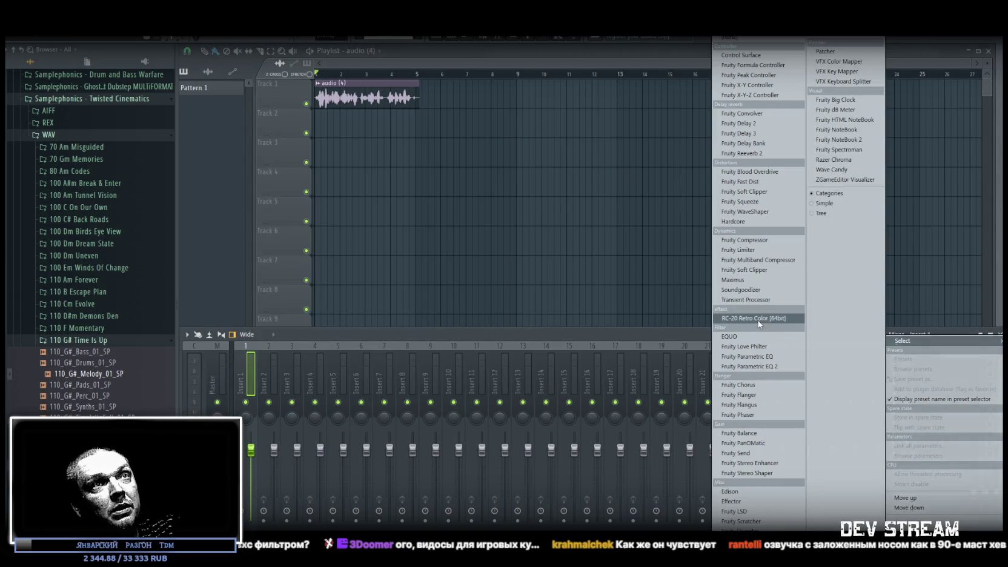
{"action": "left_click", "coordinate": [769, 317]}
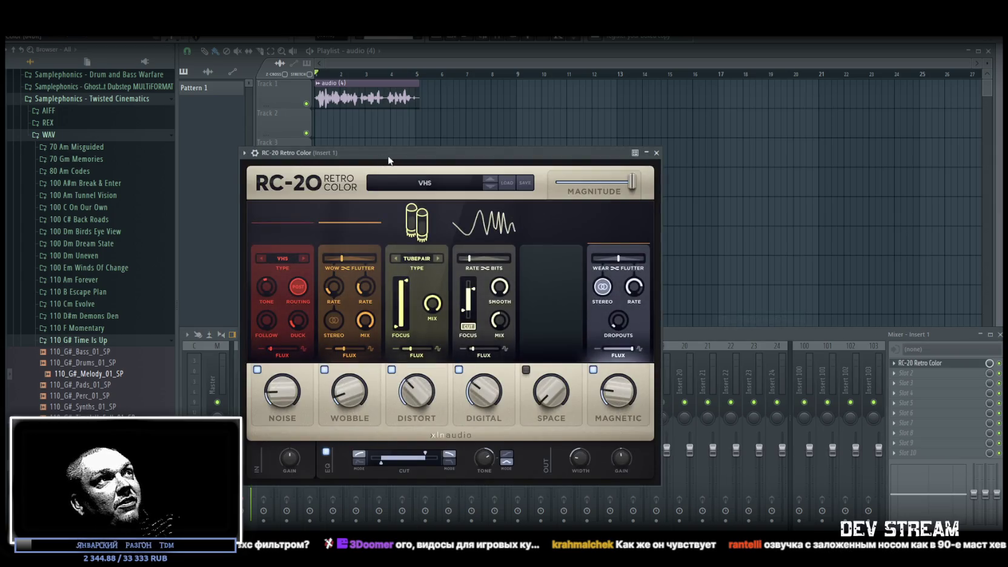
{"action": "left_click_drag", "start_coordinate": [379, 156], "coordinate": [593, 110]}
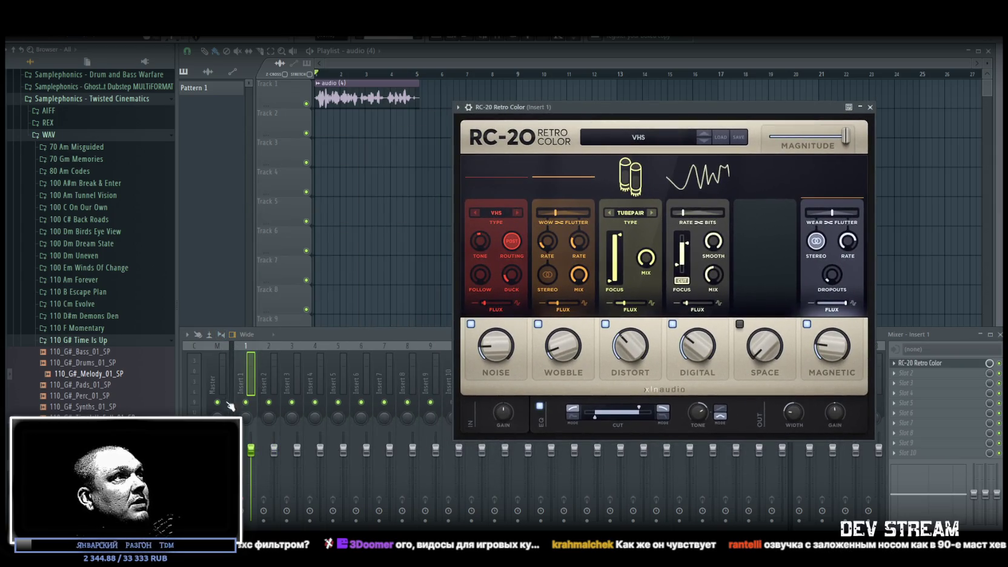
{"action": "left_click", "coordinate": [220, 344]}
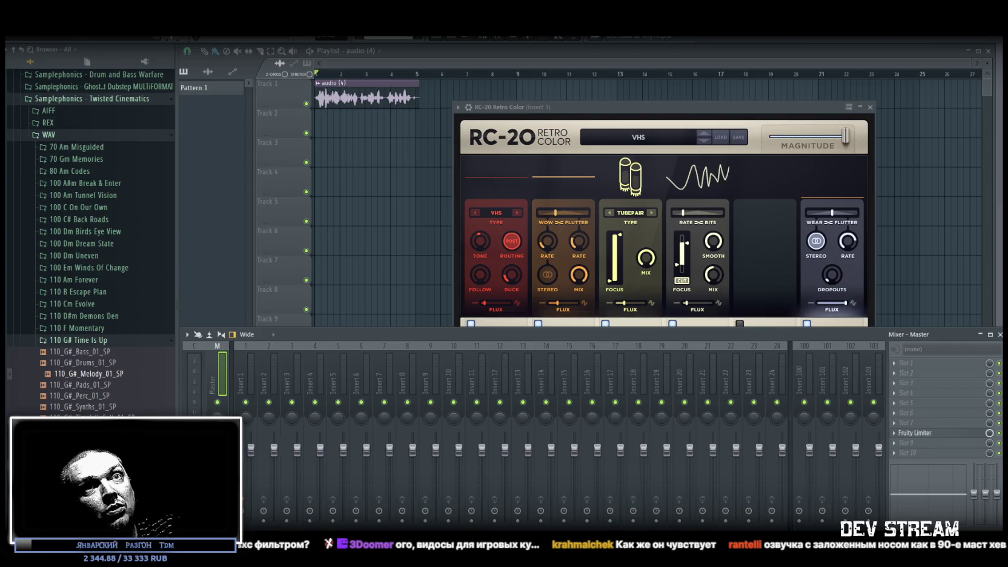
Step: Play the voice clip through the RC-20 effect, then stop back at bar 1
{"action": "left_click", "coordinate": [854, 181]}
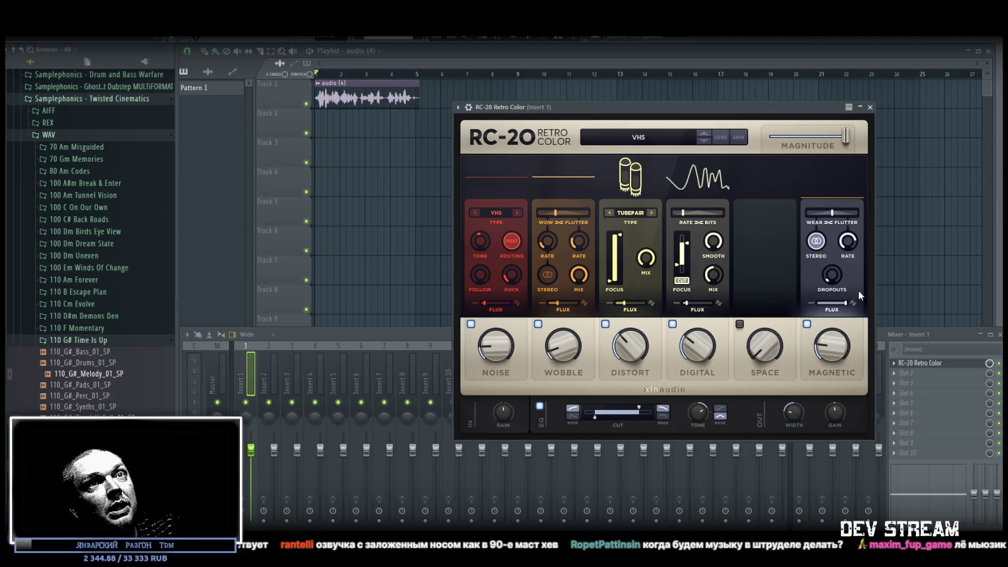
{"action": "left_click", "coordinate": [1000, 365]}
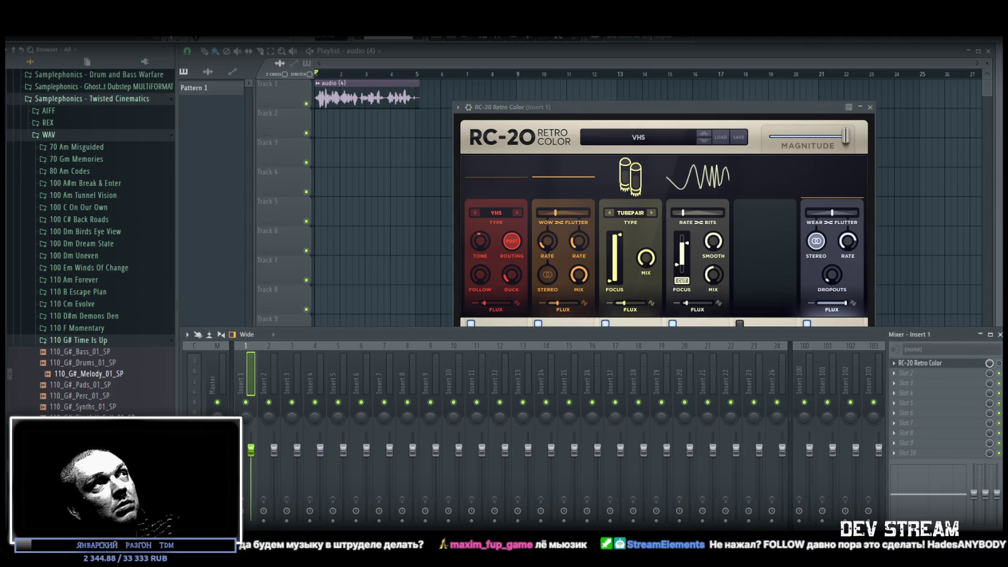
{"action": "key", "text": "space"}
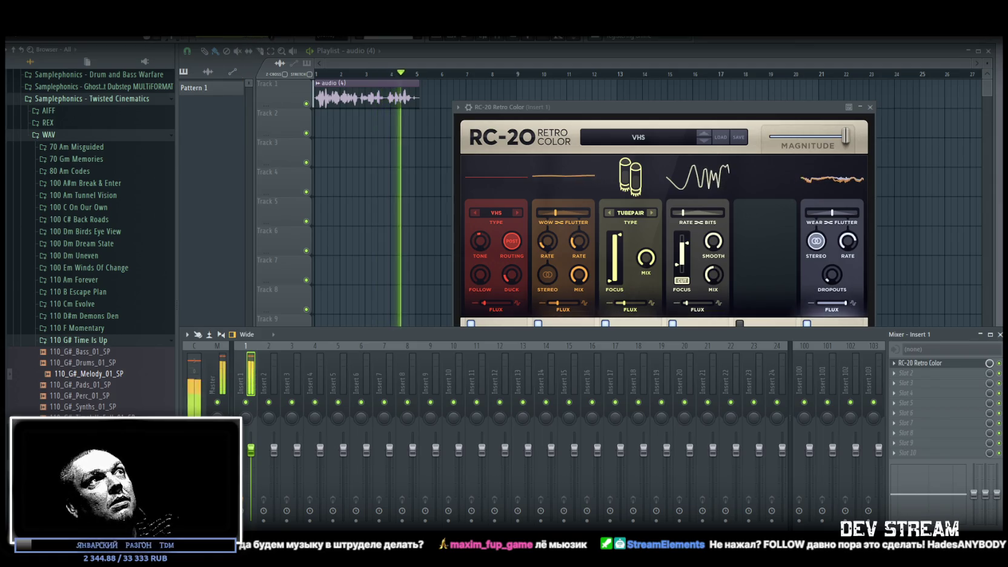
{"action": "key", "text": "space"}
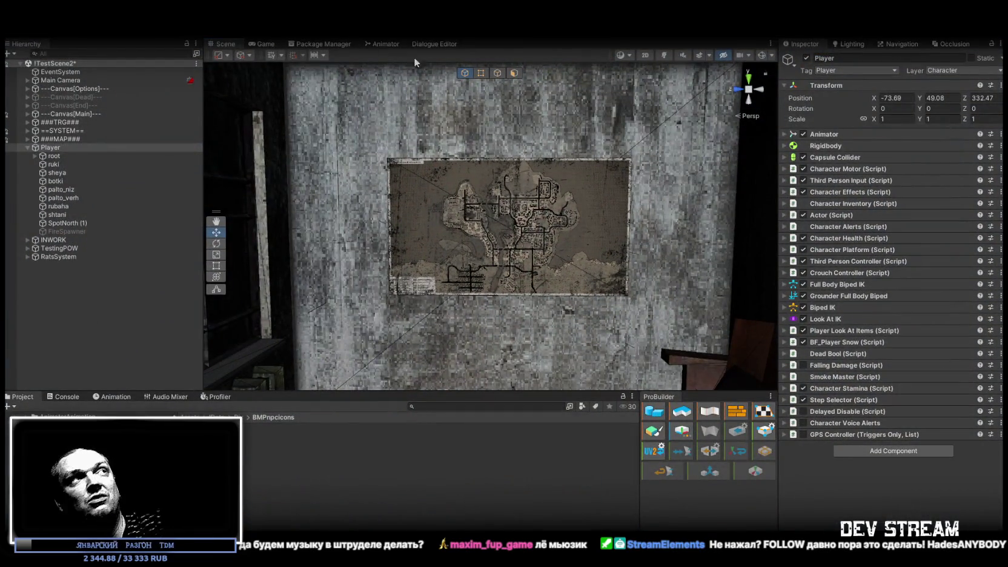
{"action": "left_click", "coordinate": [264, 45]}
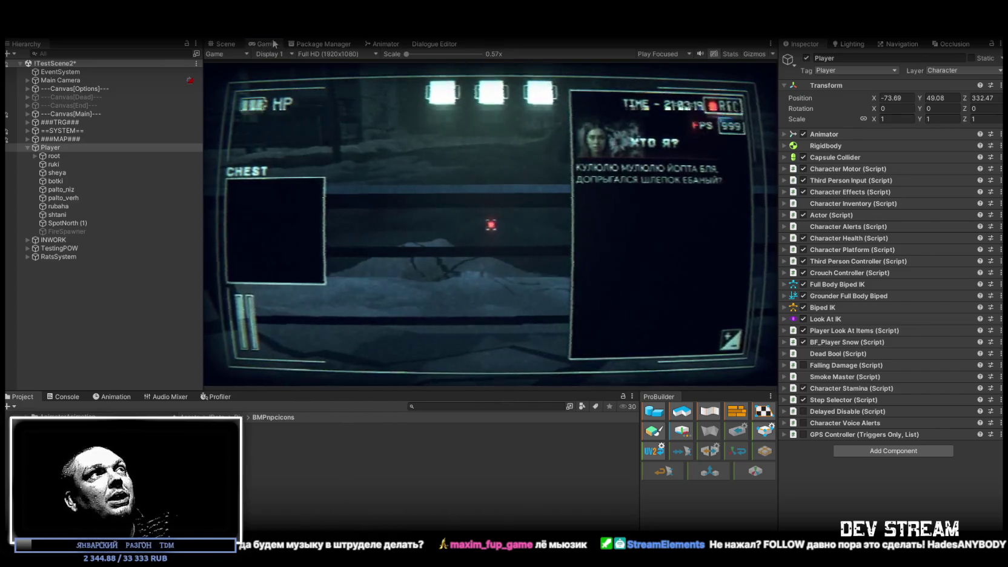
{"action": "left_click", "coordinate": [221, 44]}
{"action": "mouse_move", "coordinate": [383, 218]}
{"action": "left_mouse_down"}
{"action": "mouse_move", "coordinate": [311, 288]}
{"action": "mouse_move", "coordinate": [343, 302]}
{"action": "mouse_move", "coordinate": [333, 312]}
{"action": "left_mouse_up"}
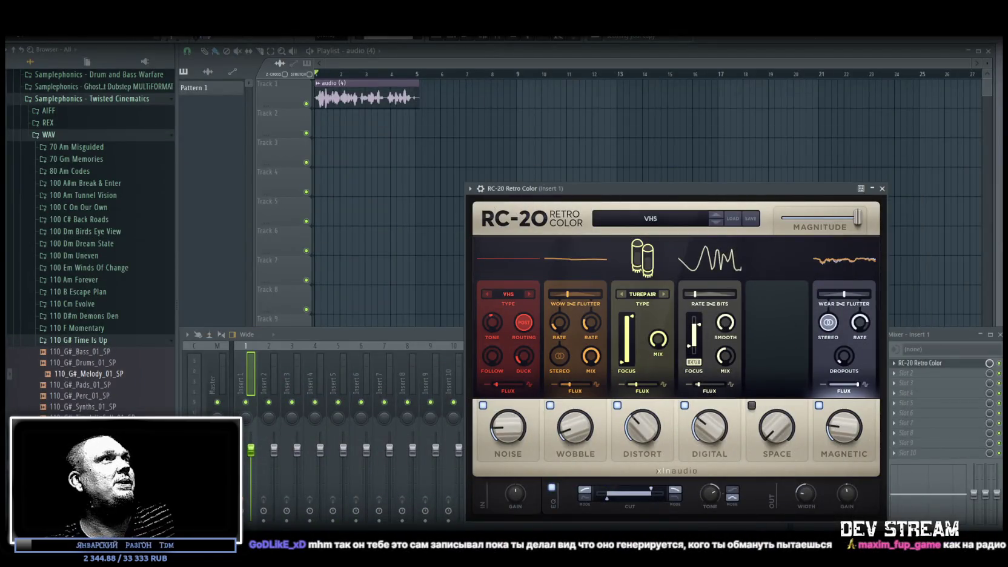
Step: Preview 110_G#_Pads_01_SP, then exit FL Studio choosing not to save changes
{"action": "left_click", "coordinate": [91, 385]}
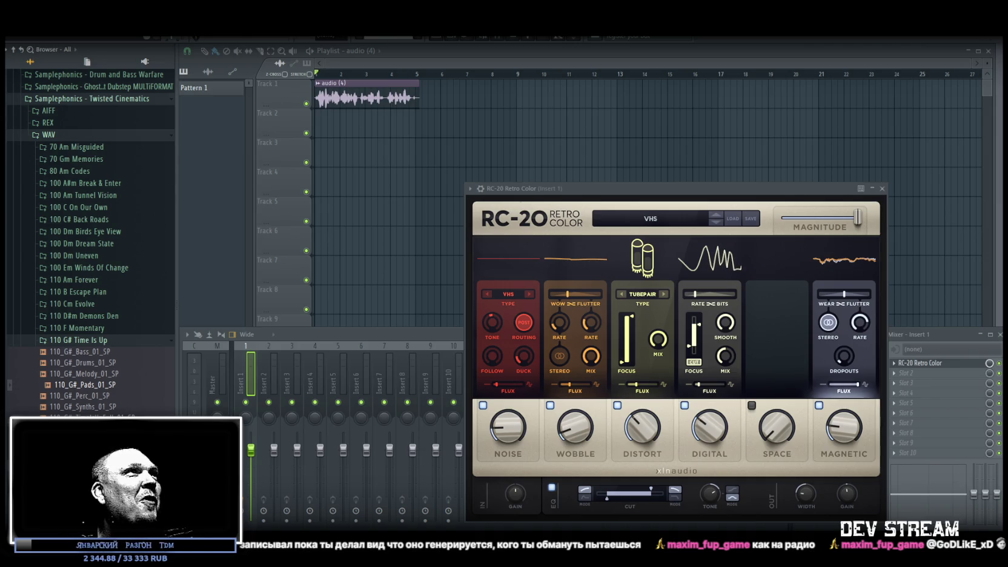
{"action": "key", "text": "ctrl+n"}
{"action": "left_click", "coordinate": [519, 317]}
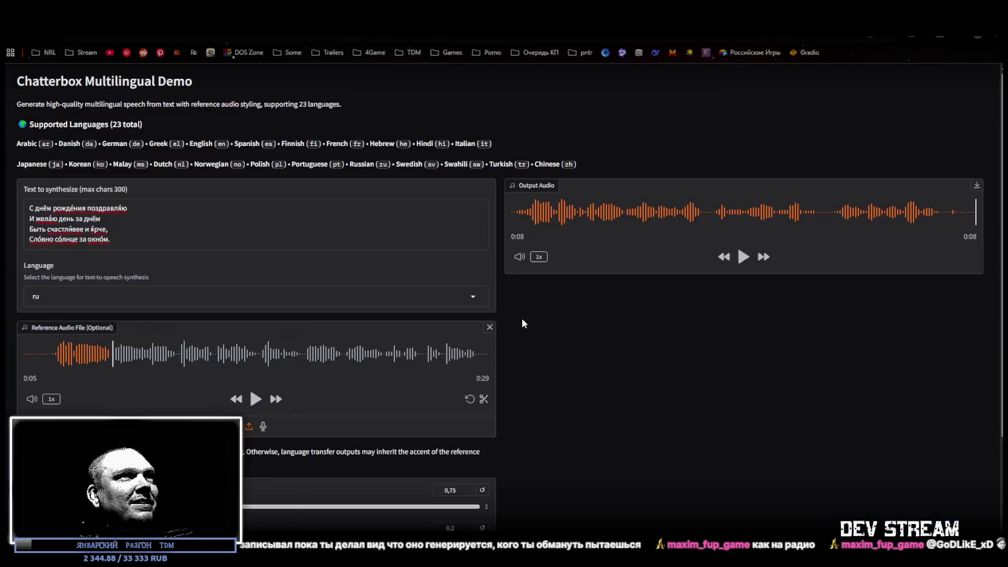
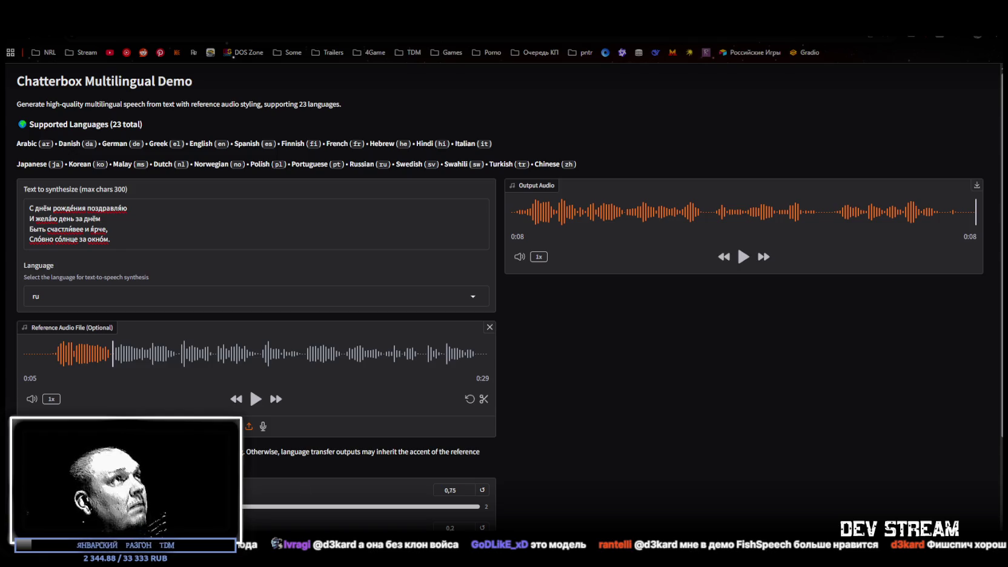
Step: Replace the old verse with the pasted bilingual Russian-English rain poem
{"action": "left_click", "coordinate": [141, 237]}
{"action": "key", "text": "ctrl+a"}
{"action": "key", "text": "ctrl+v"}
{"action": "scroll", "coordinate": [144, 220], "scroll_direction": "up", "scroll_amount": 5}
Step: Delete the English lines about angels' tears, 'Who mourn innocent souls', 'Others believe' and 'Do you know what I think?'
{"action": "left_click", "coordinate": [200, 219]}
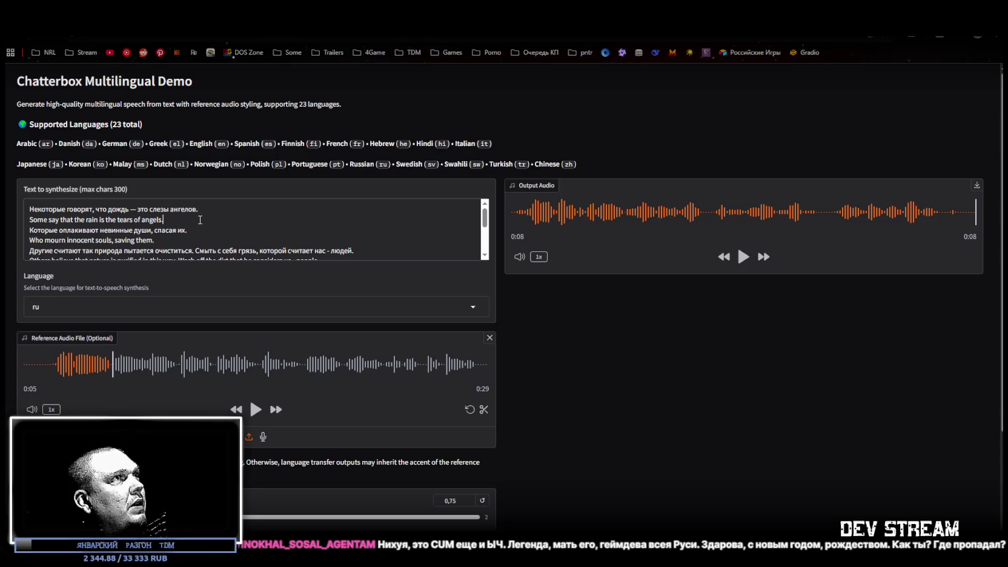
{"action": "left_click_drag", "start_coordinate": [200, 219], "coordinate": [216, 208]}
{"action": "key", "text": "BackSpace"}
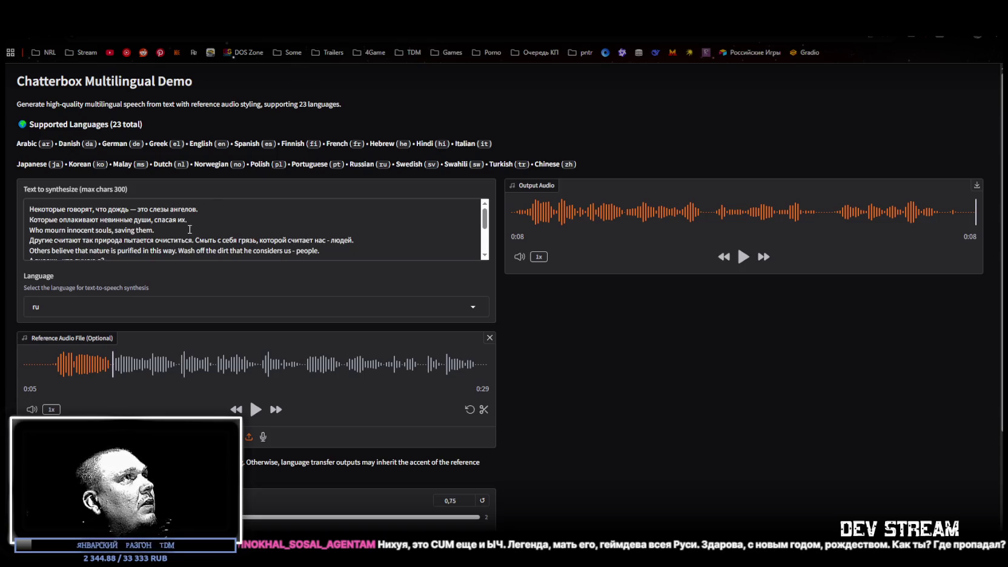
{"action": "left_click_drag", "start_coordinate": [200, 231], "coordinate": [200, 221]}
{"action": "key", "text": "BackSpace"}
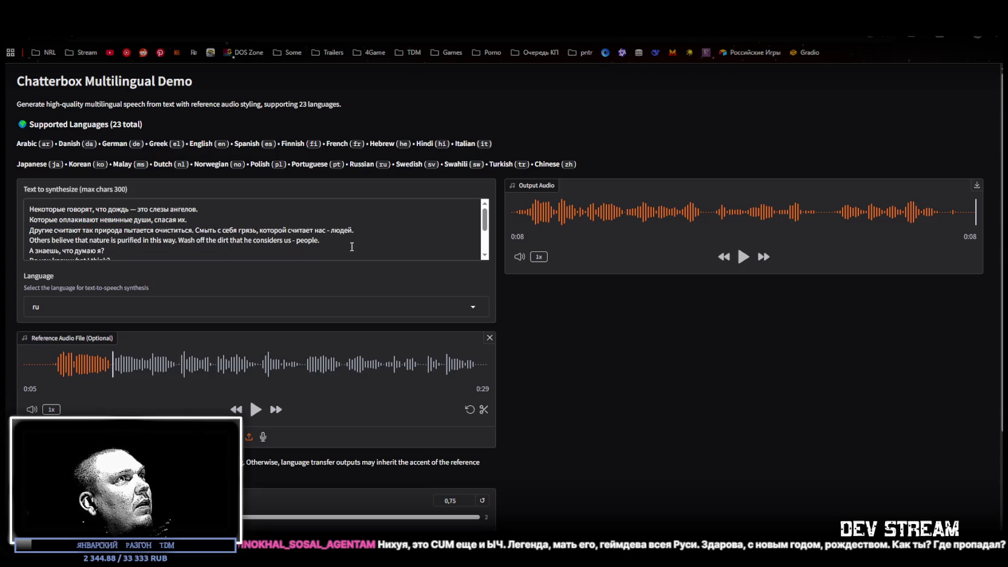
{"action": "left_click_drag", "start_coordinate": [353, 251], "coordinate": [367, 232]}
{"action": "key", "text": "BackSpace"}
{"action": "left_click_drag", "start_coordinate": [136, 250], "coordinate": [138, 242]}
{"action": "key", "text": "BackSpace"}
Step: Delete the remaining English lines 'It's just water' and 'Innocent souls', then review the Russian text
{"action": "scroll", "coordinate": [158, 245], "scroll_direction": "down", "scroll_amount": 1}
{"action": "left_click_drag", "start_coordinate": [96, 231], "coordinate": [90, 219]}
{"action": "key", "text": "BackSpace"}
{"action": "left_click_drag", "start_coordinate": [200, 250], "coordinate": [204, 242]}
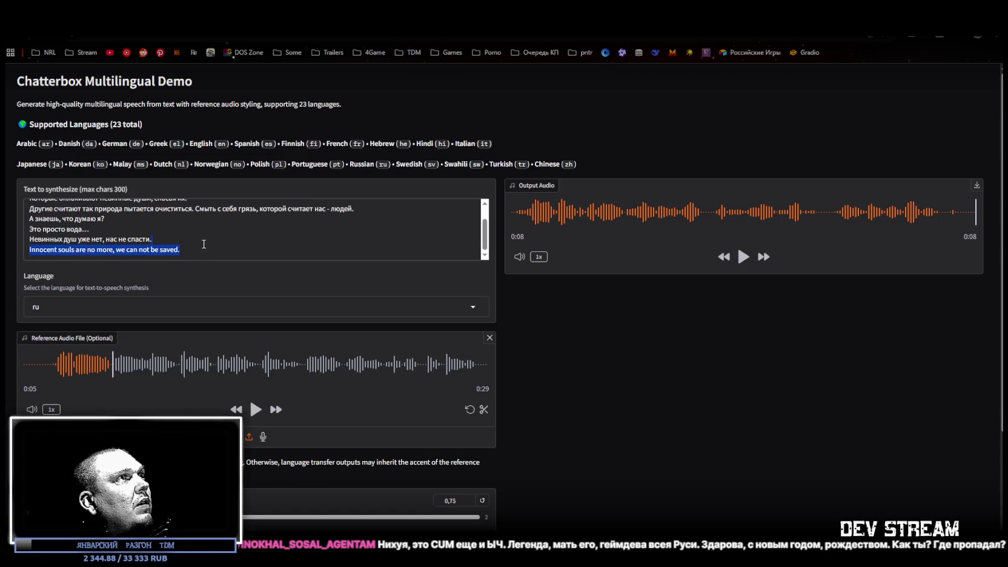
{"action": "key", "text": "BackSpace"}
{"action": "scroll", "coordinate": [236, 251], "scroll_direction": "up", "scroll_amount": 1}
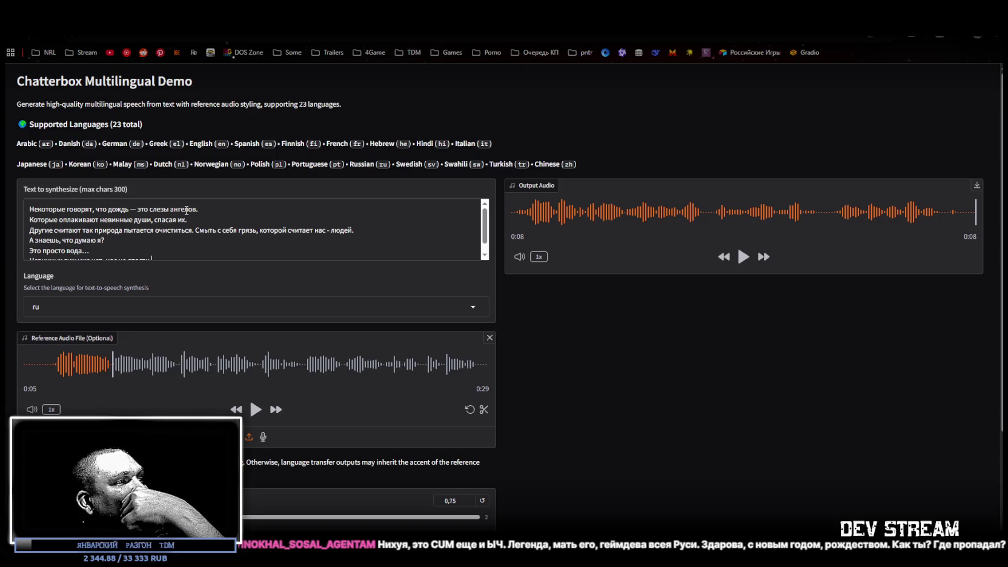
{"action": "scroll", "coordinate": [167, 217], "scroll_direction": "down", "scroll_amount": 1}
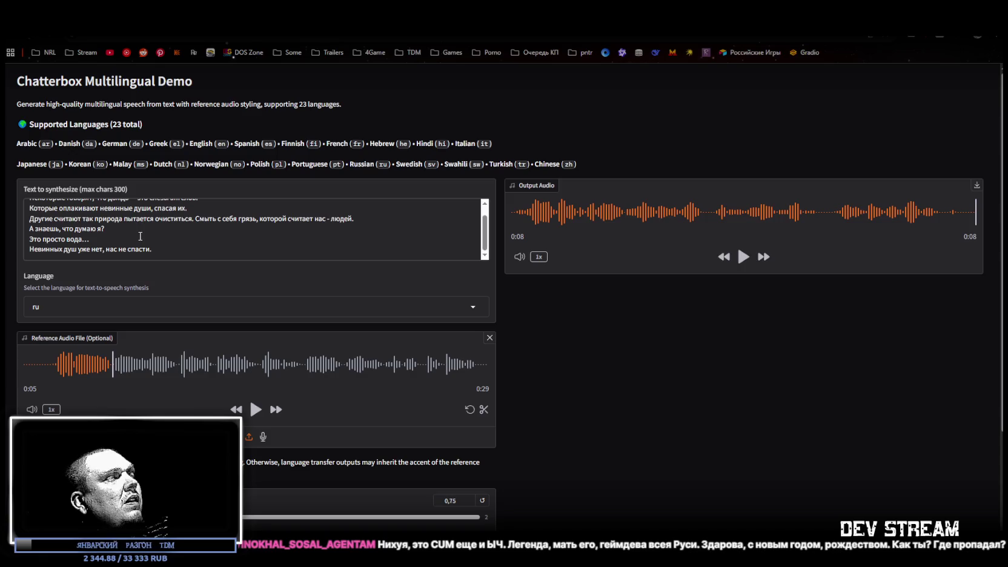
{"action": "scroll", "coordinate": [140, 237], "scroll_direction": "up", "scroll_amount": 1}
{"action": "scroll", "coordinate": [140, 236], "scroll_direction": "down", "scroll_amount": 1}
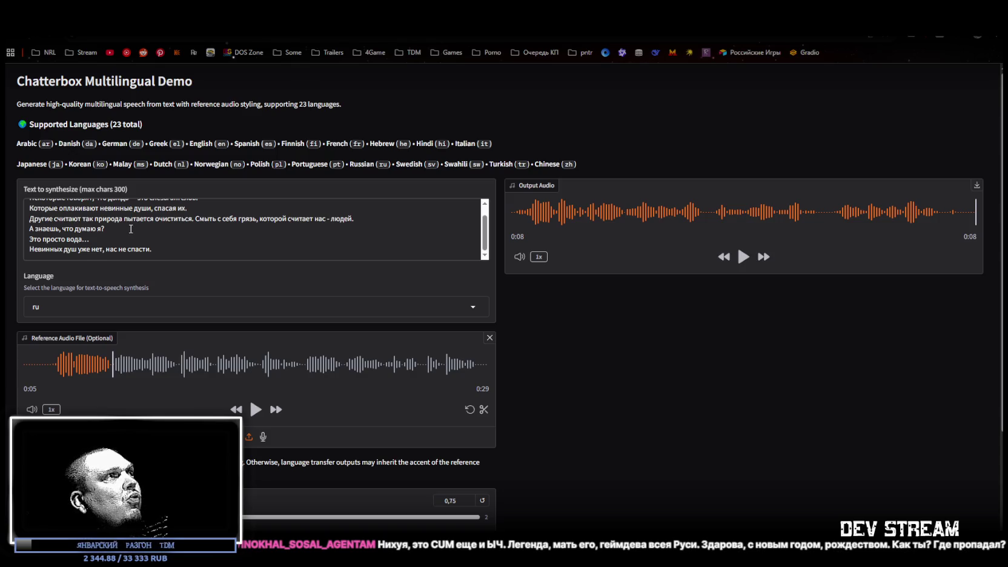
{"action": "scroll", "coordinate": [301, 396], "scroll_direction": "down", "scroll_amount": 3}
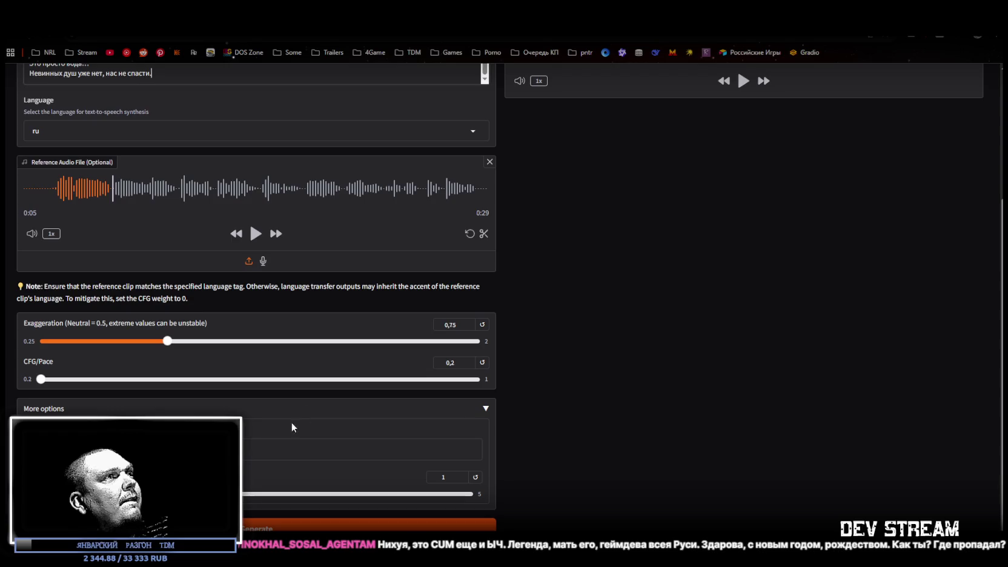
Step: Set the More options slider to 1,5 and Exaggeration to 0,4, then generate the poem
{"action": "left_click_drag", "start_coordinate": [114, 494], "coordinate": [158, 493]}
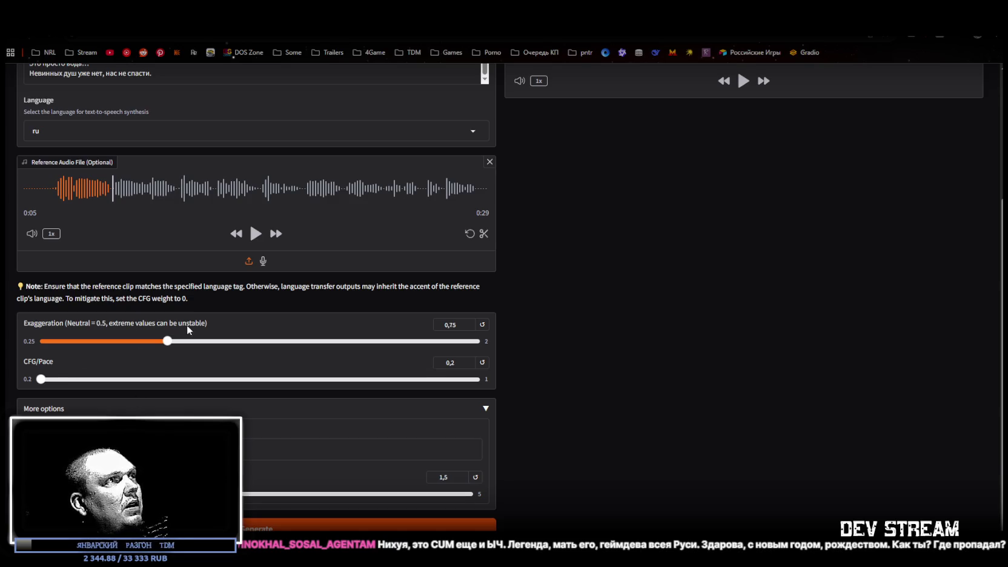
{"action": "mouse_move", "coordinate": [167, 340]}
{"action": "left_mouse_down"}
{"action": "mouse_move", "coordinate": [204, 343]}
{"action": "mouse_move", "coordinate": [79, 344]}
{"action": "left_mouse_up"}
{"action": "scroll", "coordinate": [289, 385], "scroll_direction": "up", "scroll_amount": 3}
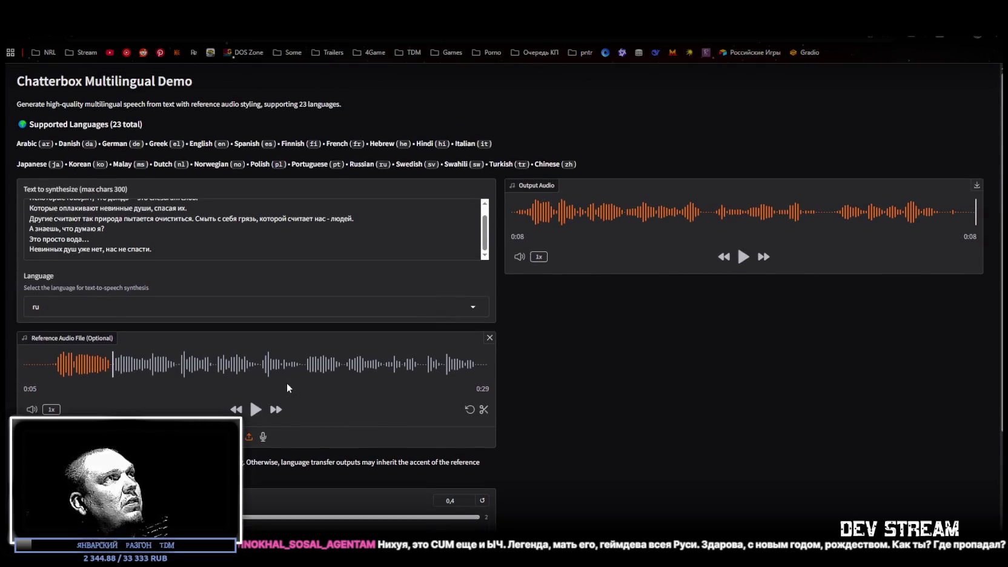
{"action": "scroll", "coordinate": [287, 388], "scroll_direction": "down", "scroll_amount": 3}
{"action": "left_click", "coordinate": [323, 525]}
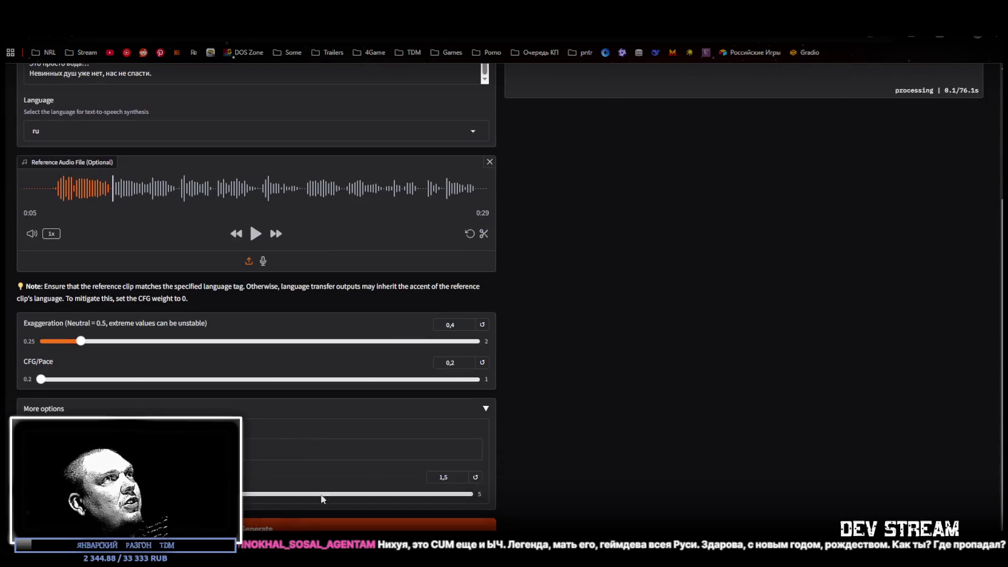
Step: Leave the Russian poem generating and move over to the Twitch tab
{"action": "scroll", "coordinate": [599, 299], "scroll_direction": "up", "scroll_amount": 3}
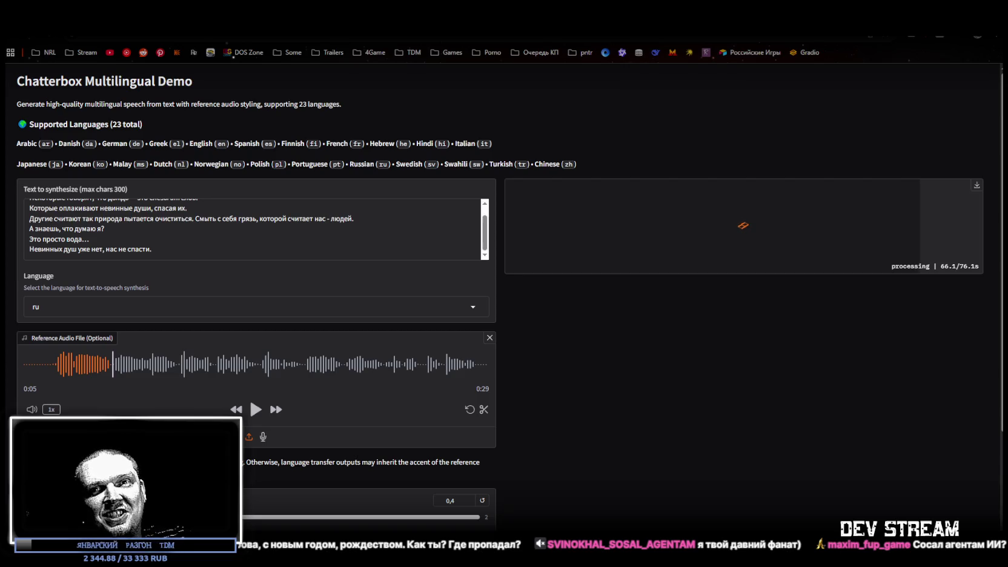
{"action": "key", "text": "ctrl+Tab"}
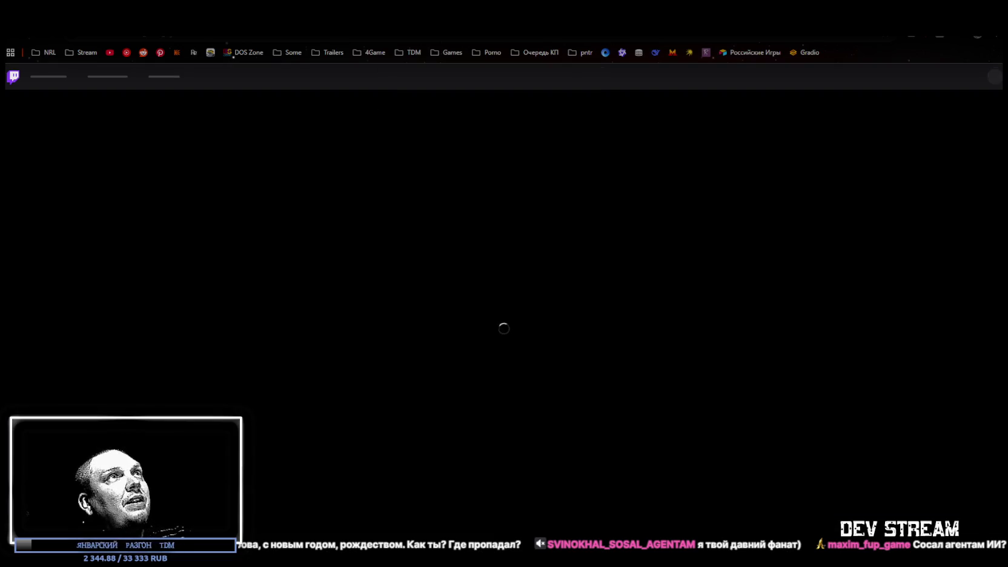
Step: Return to the Chatterbox demo tab and wait for the 16-second poem clip
{"action": "key", "text": "ctrl+shift+Tab"}
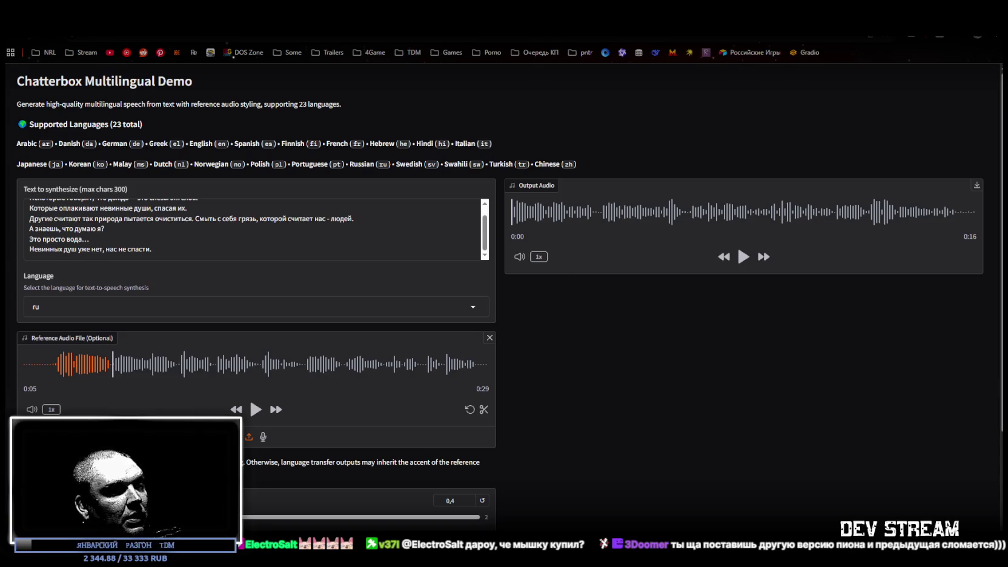
Step: Play the generated poem audio and pause it at about the 12-second mark
{"action": "left_click", "coordinate": [743, 256]}
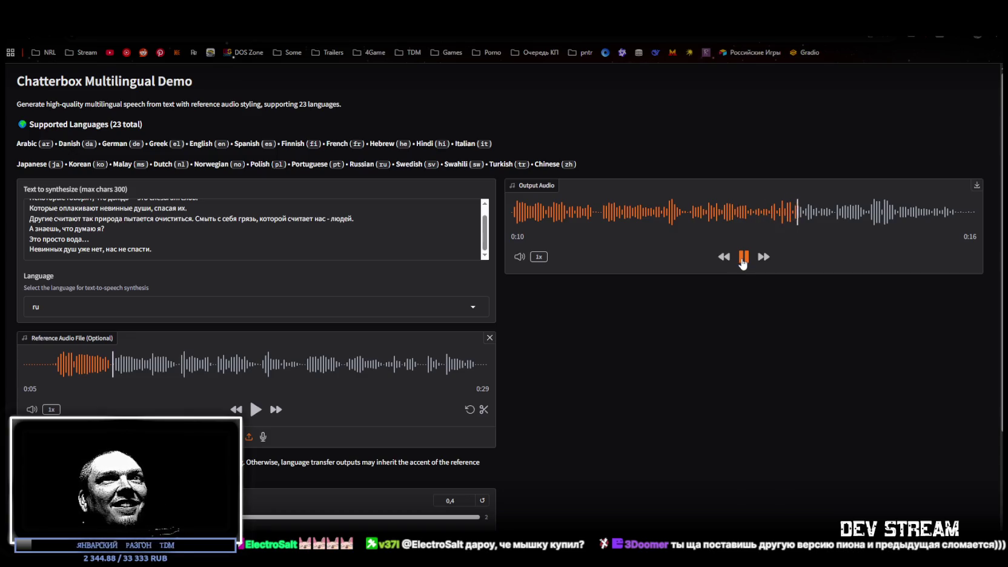
{"action": "left_click", "coordinate": [743, 258]}
{"action": "scroll", "coordinate": [271, 461], "scroll_direction": "down", "scroll_amount": 3}
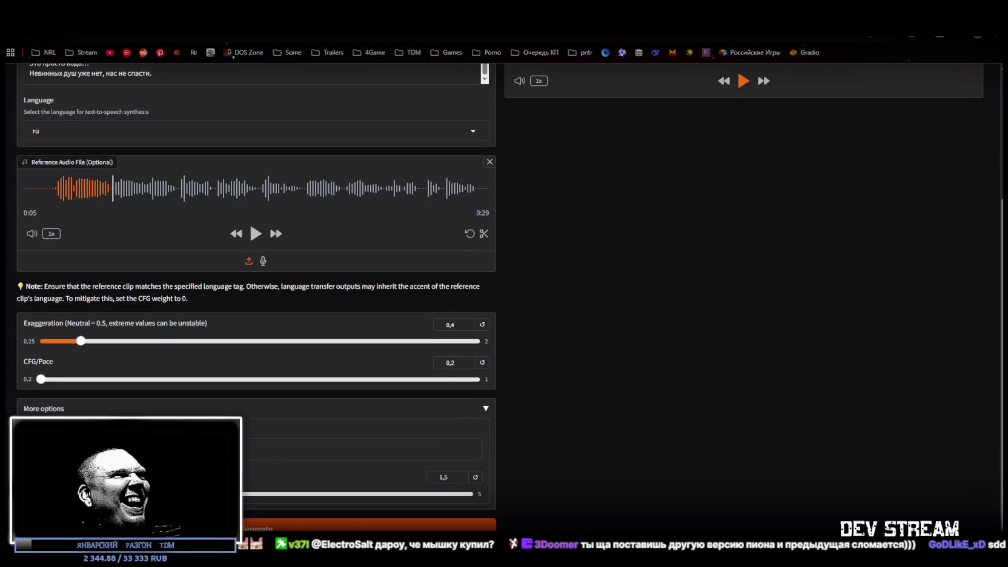
Step: Lower the third More options slider to 0,15
{"action": "left_click", "coordinate": [159, 493]}
{"action": "key", "text": "Left"}
{"action": "key", "text": "Left"}
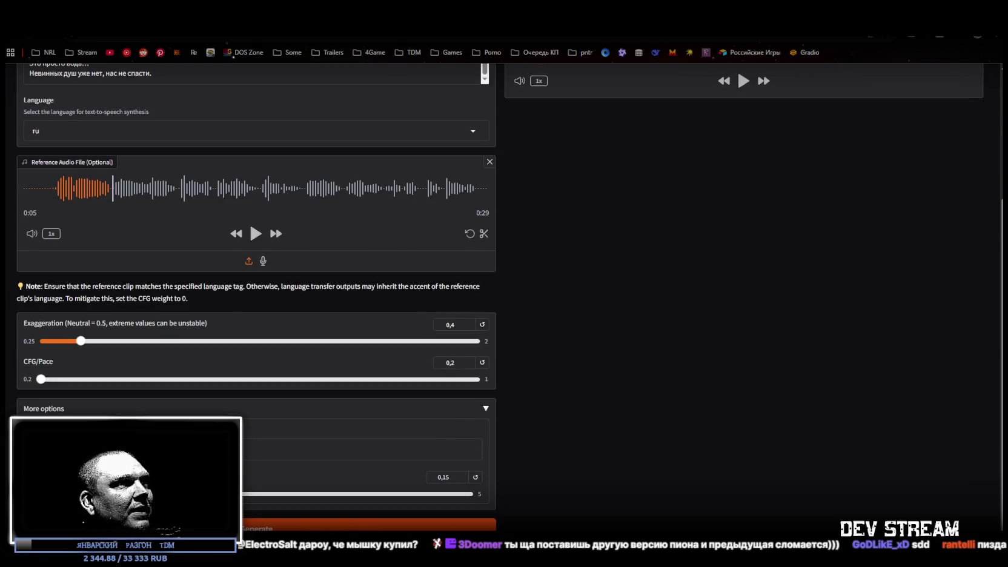
{"action": "scroll", "coordinate": [260, 471], "scroll_direction": "up", "scroll_amount": 3}
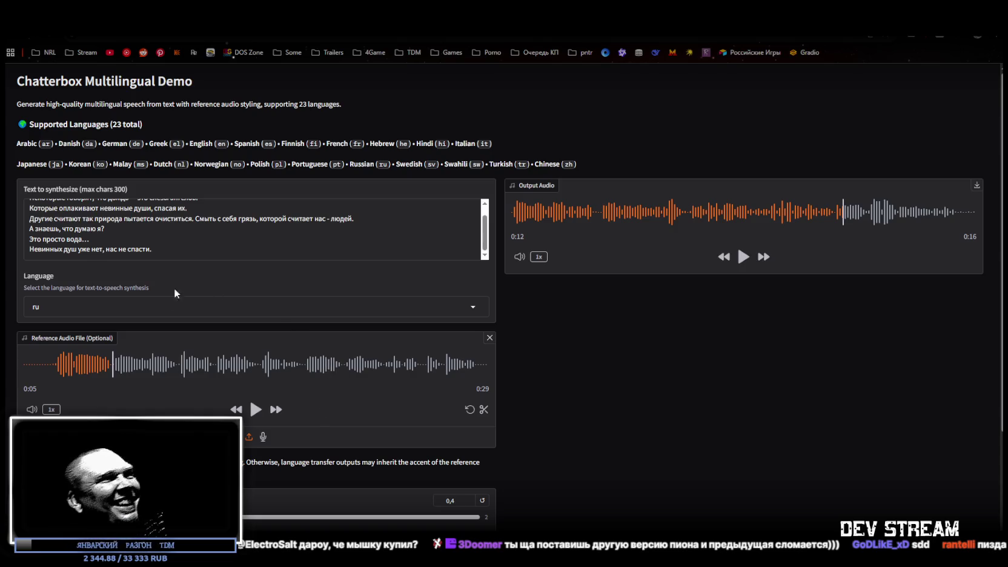
{"action": "scroll", "coordinate": [102, 216], "scroll_direction": "up", "scroll_amount": 2}
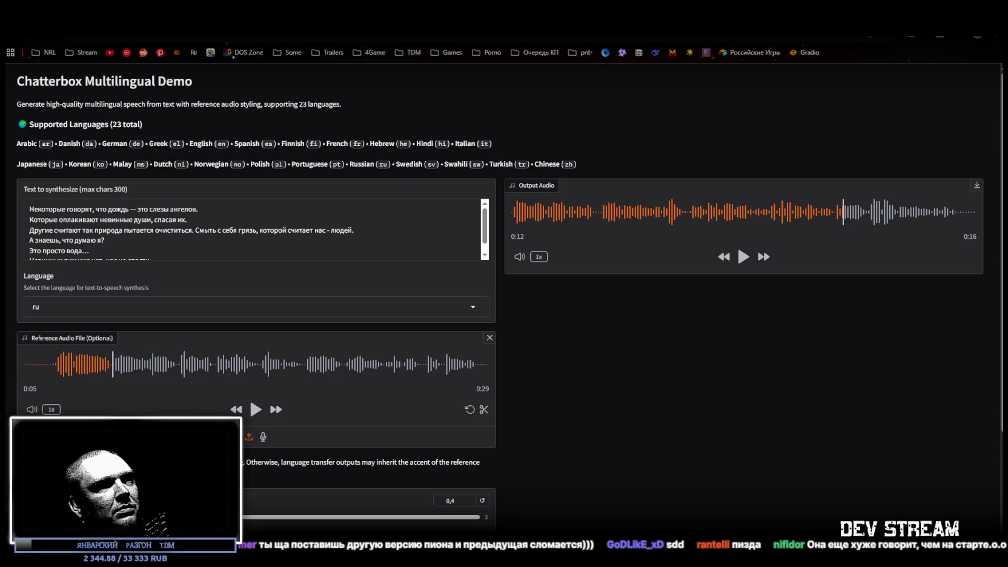
Step: Rewind the output audio and play it again from the beginning
{"action": "left_click", "coordinate": [67, 208]}
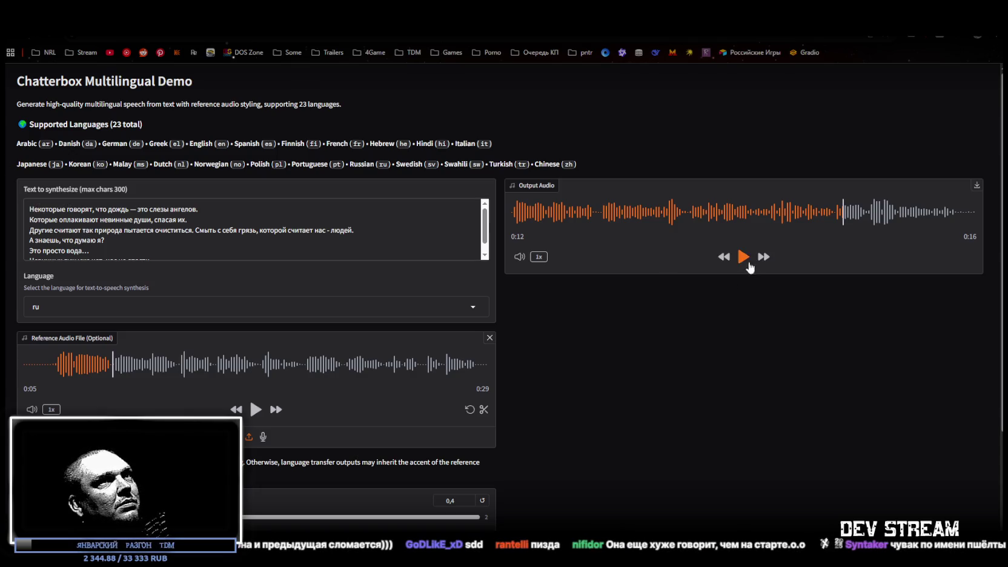
{"action": "left_click", "coordinate": [513, 213]}
{"action": "left_click", "coordinate": [743, 257]}
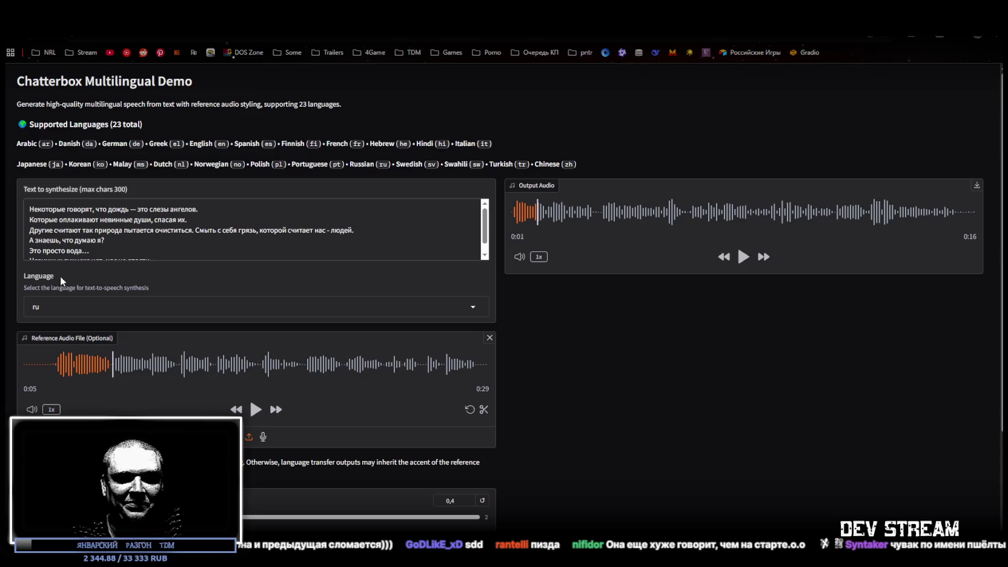
Step: Add '+' stress marks in the first line, including дождь and ангелов
{"action": "type", "text": "+"}
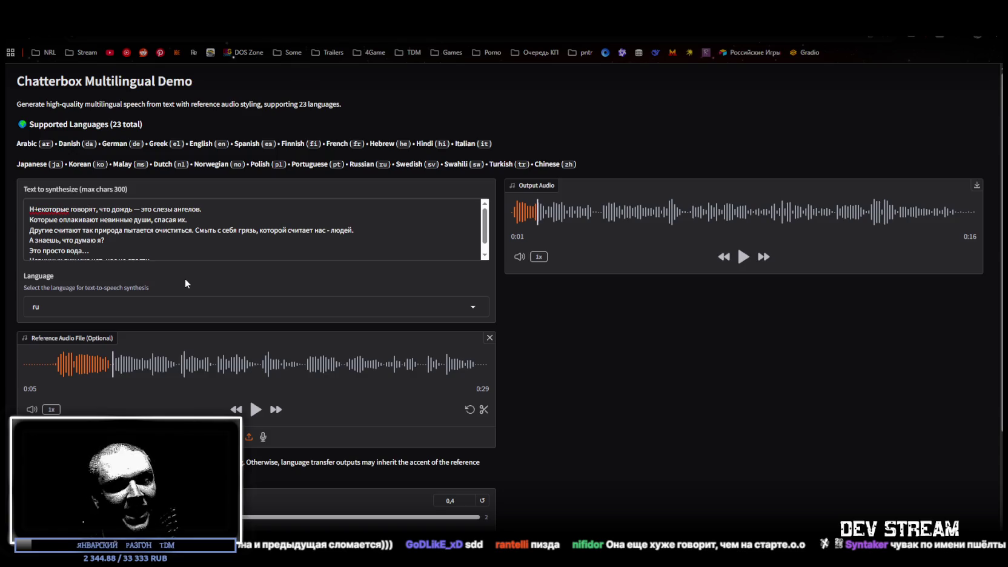
{"action": "type", "text": "+"}
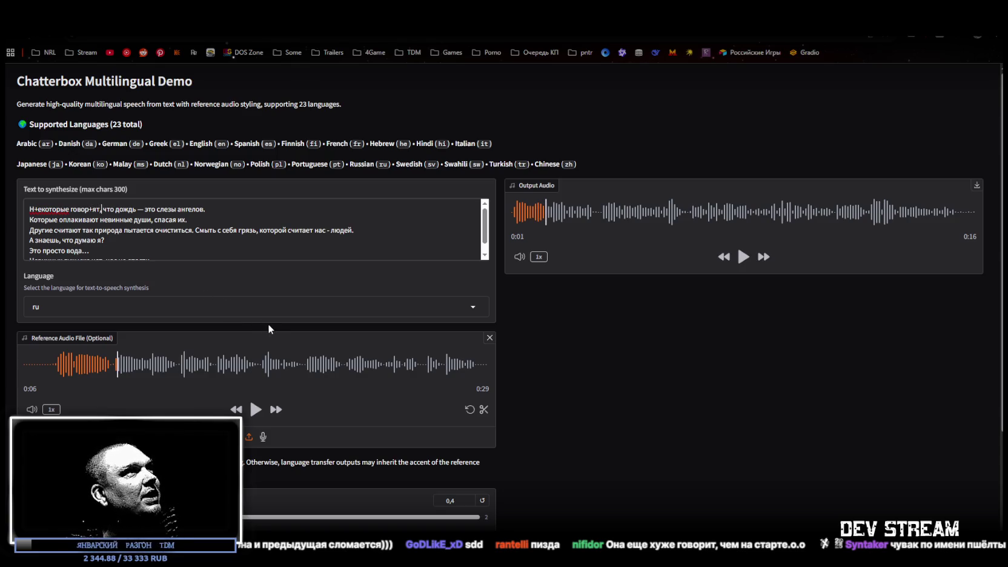
{"action": "key", "text": "Right"}
{"action": "key", "text": "Right"}
{"action": "key", "text": "Right"}
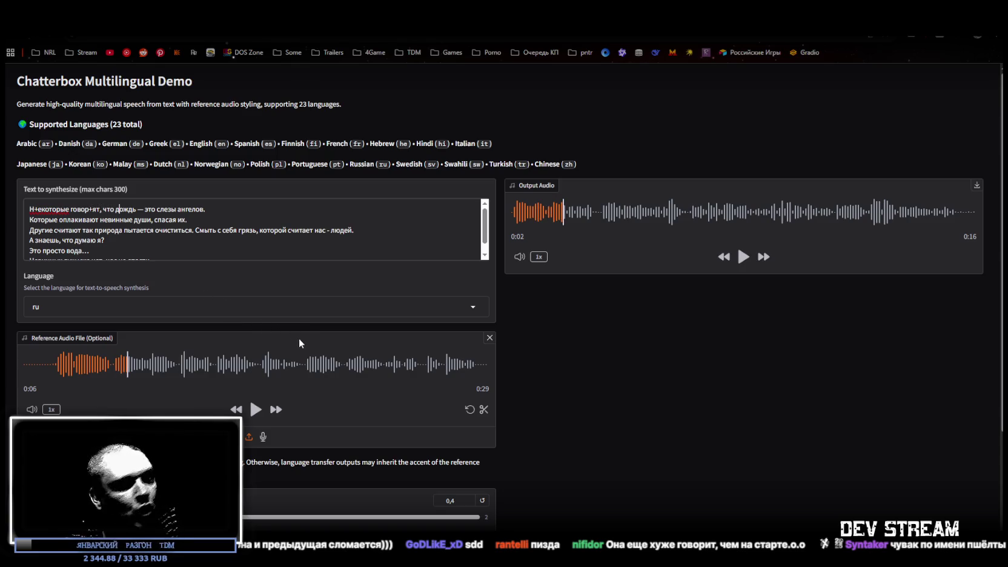
{"action": "type", "text": "+"}
{"action": "key", "text": "Right"}
{"action": "key", "text": "Right"}
{"action": "key", "text": "Right"}
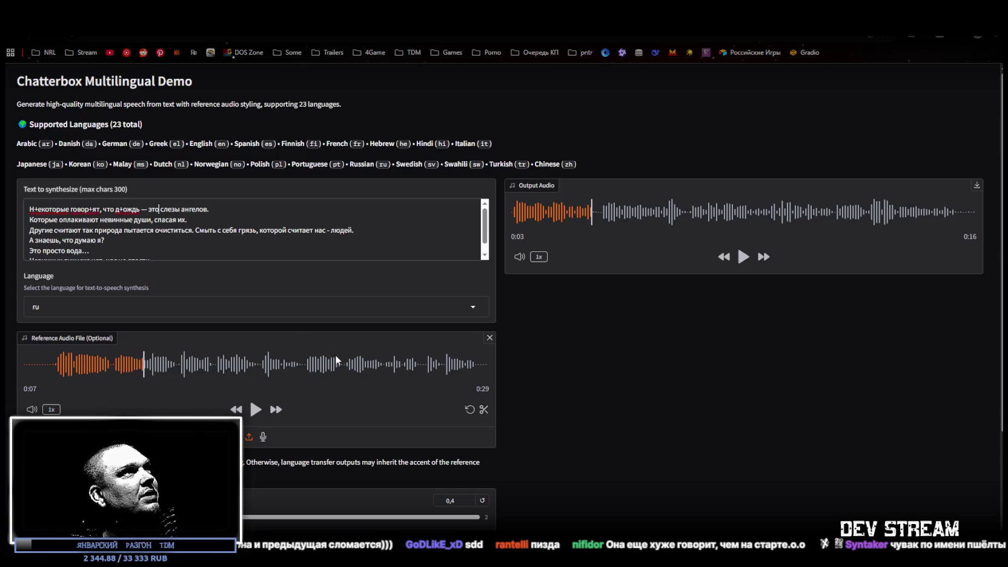
{"action": "key", "text": "Right"}
{"action": "key", "text": "Right"}
{"action": "key", "text": "Right"}
{"action": "key", "text": "Right"}
{"action": "key", "text": "Right"}
{"action": "key", "text": "Right"}
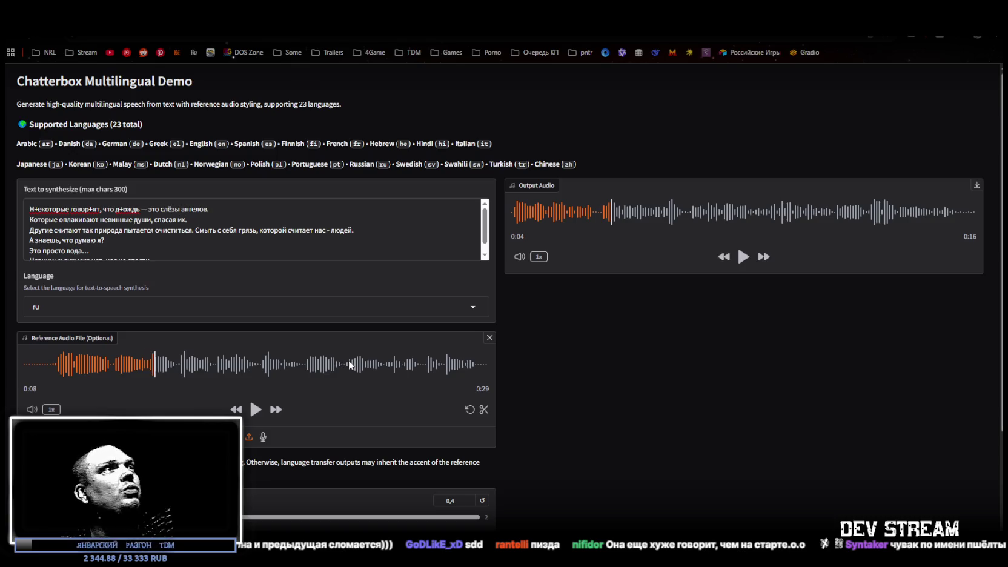
{"action": "key", "text": "Left"}
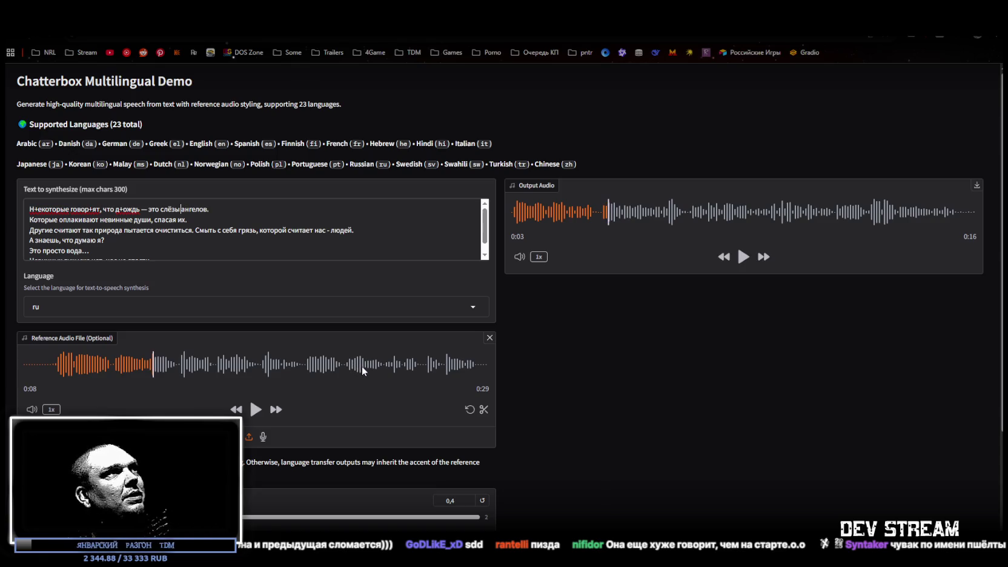
{"action": "type", "text": "+"}
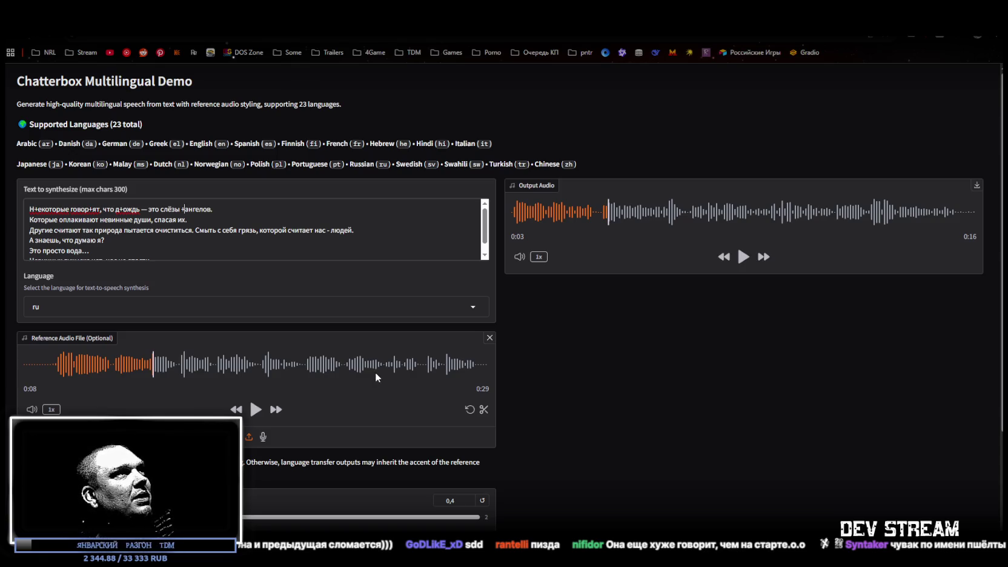
Step: Add '+' stress marks in line two to оплакивают, невинные and спасая
{"action": "key", "text": "Left"}
{"action": "key", "text": "Left"}
{"action": "key", "text": "Left"}
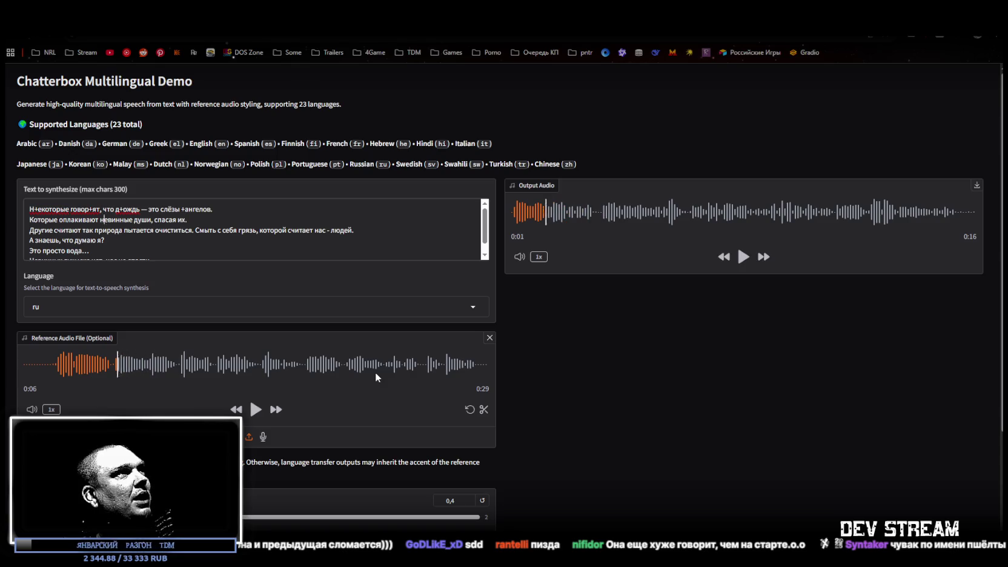
{"action": "key", "text": "Left"}
{"action": "key", "text": "Left"}
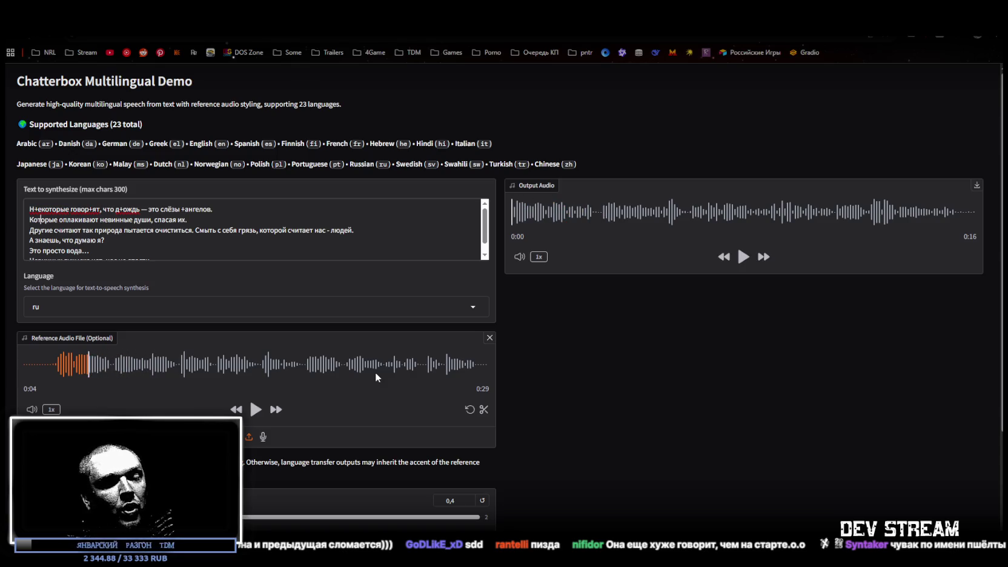
{"action": "key", "text": "Right"}
{"action": "key", "text": "Right"}
{"action": "key", "text": "Right"}
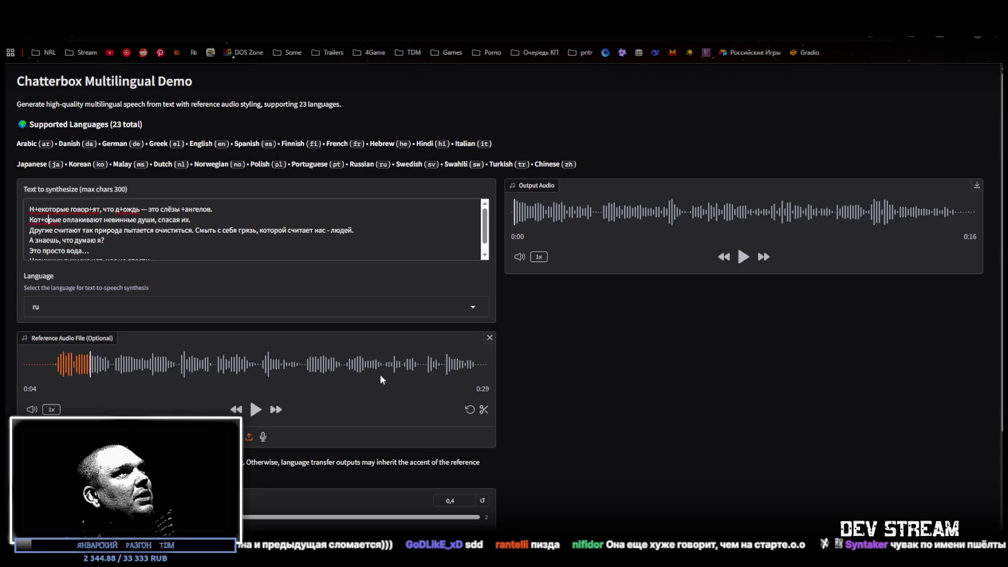
{"action": "type", "text": "+"}
{"action": "key", "text": "Right"}
{"action": "type", "text": "+"}
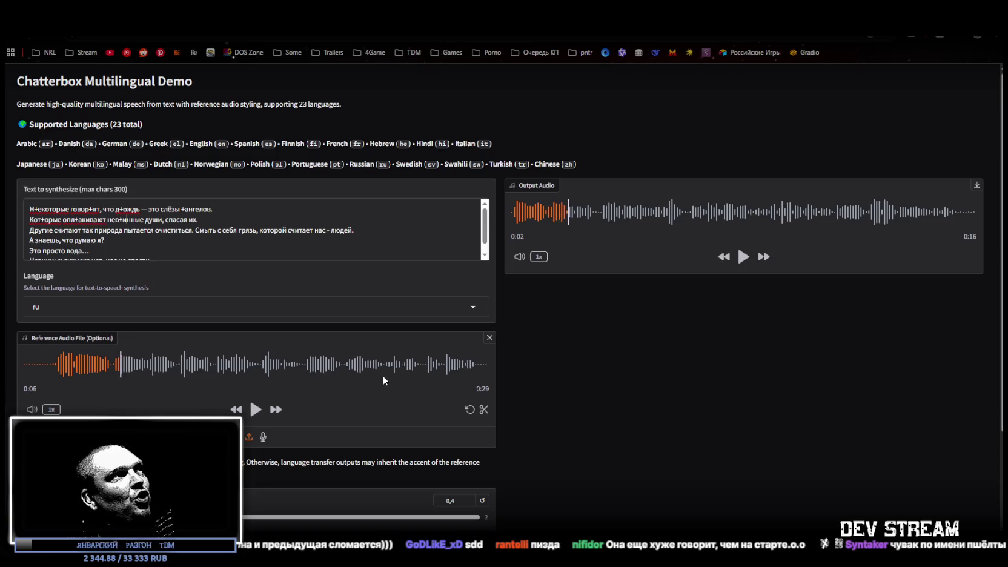
{"action": "type", "text": "+"}
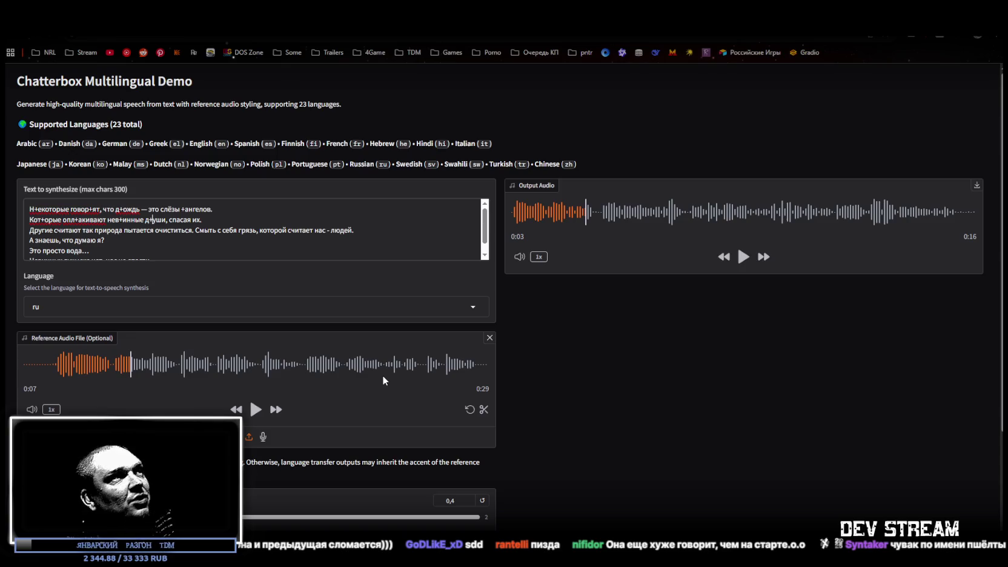
{"action": "key", "text": "Right"}
{"action": "key", "text": "Right"}
{"action": "key", "text": "Right"}
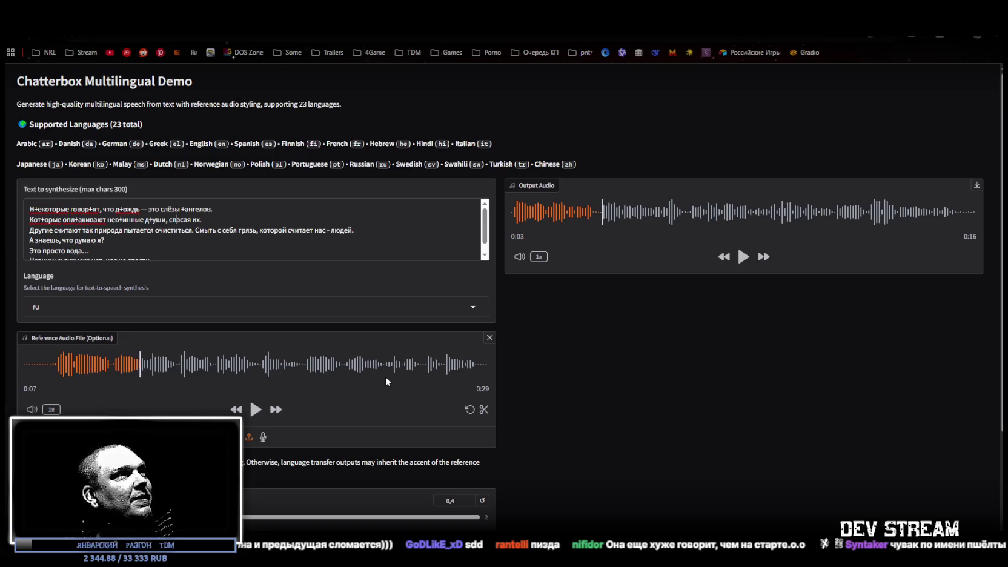
{"action": "type", "text": "+"}
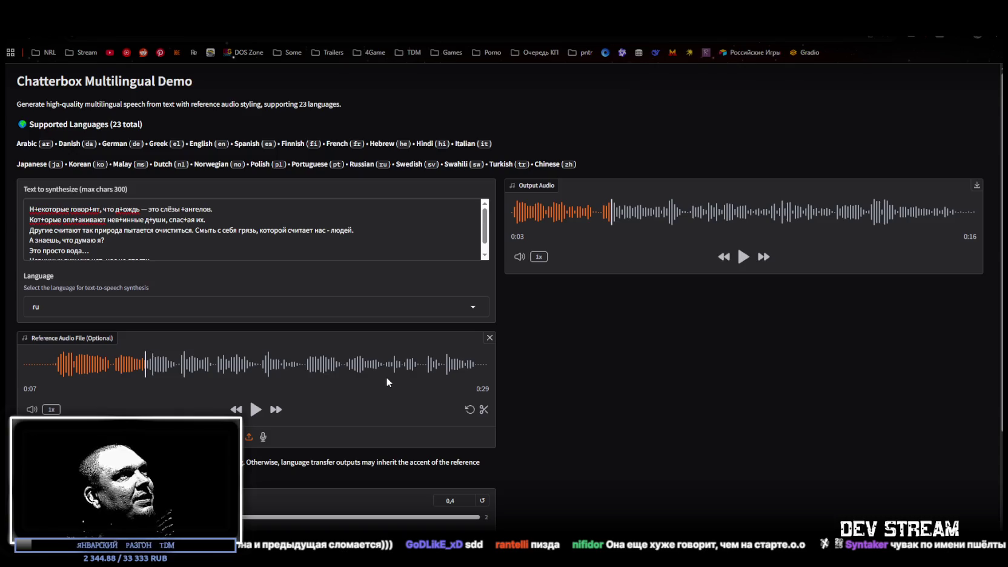
Step: Add '+' stress marks in line three, including Другие and пытается
{"action": "key", "text": "Down"}
{"action": "key", "text": "ctrl+Left"}
{"action": "key", "text": "ctrl+Left"}
{"action": "key", "text": "ctrl+Left"}
{"action": "key", "text": "Left"}
{"action": "key", "text": "Left"}
{"action": "key", "text": "Left"}
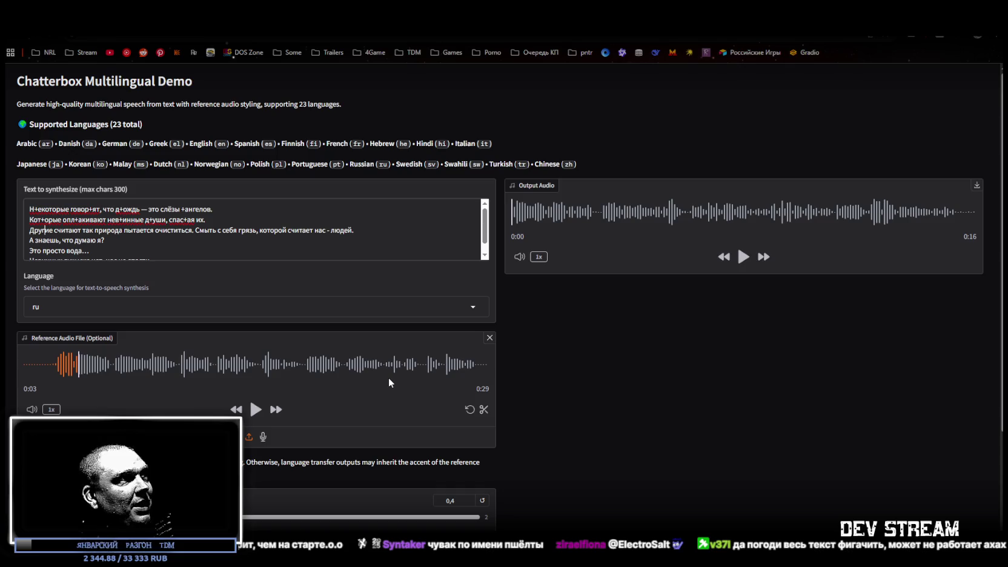
{"action": "type", "text": "+"}
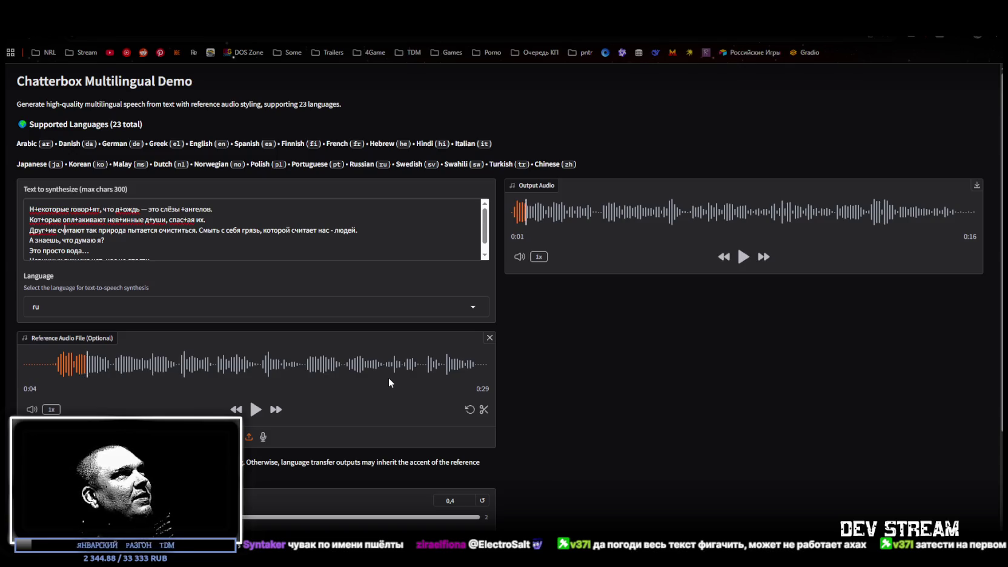
{"action": "type", "text": "+"}
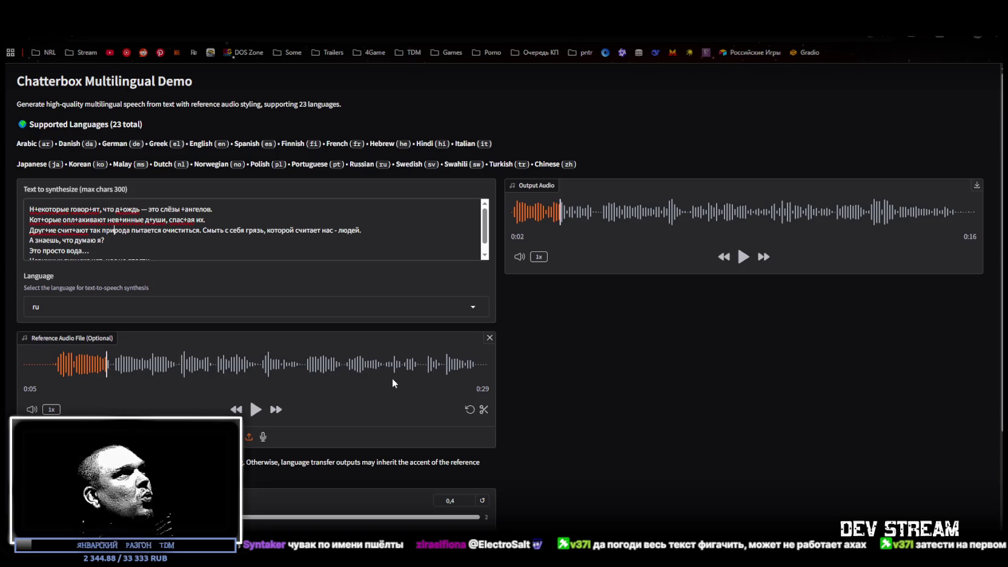
{"action": "type", "text": "+"}
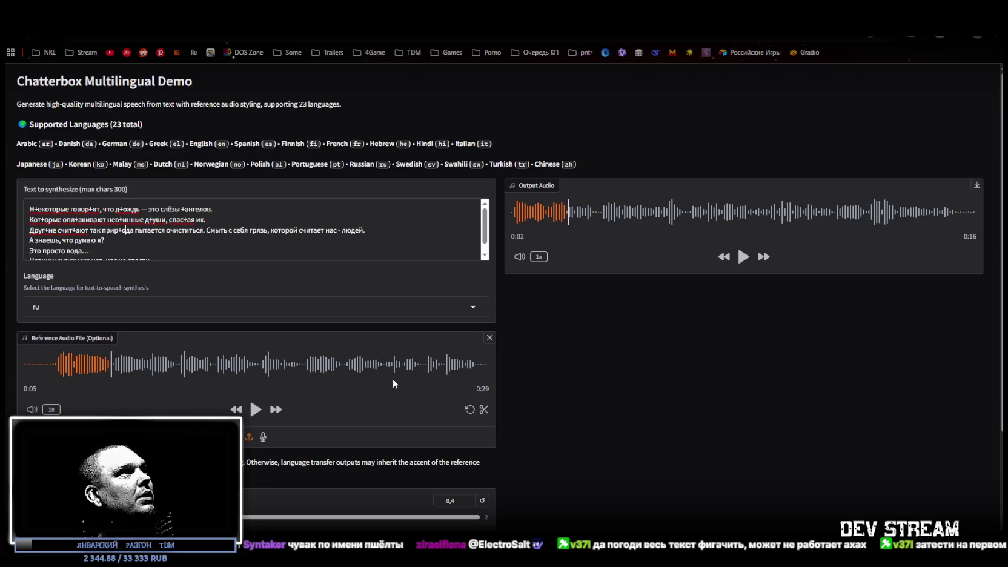
{"action": "key", "text": "Right"}
{"action": "key", "text": "Right"}
{"action": "key", "text": "Right"}
{"action": "type", "text": "+"}
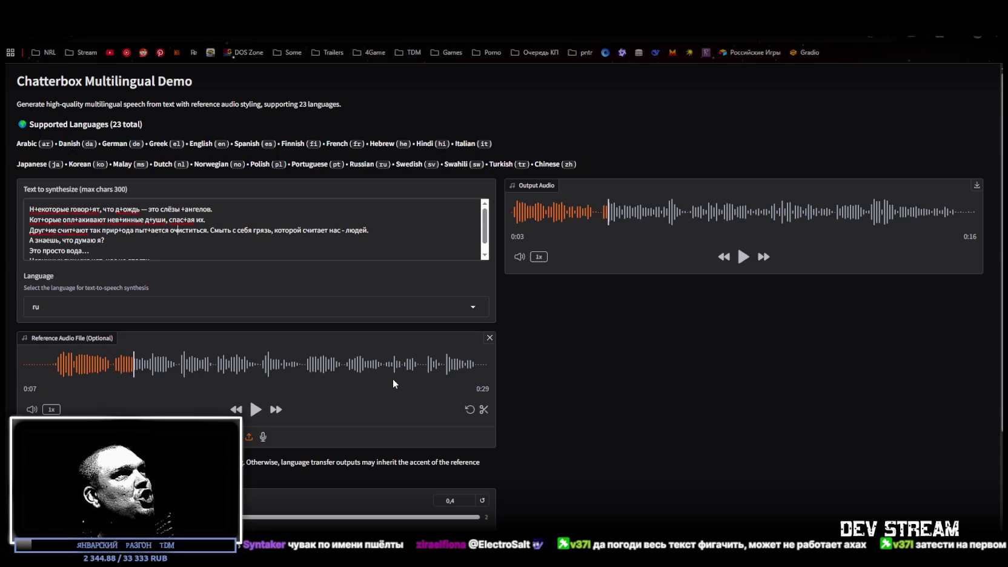
{"action": "type", "text": "+"}
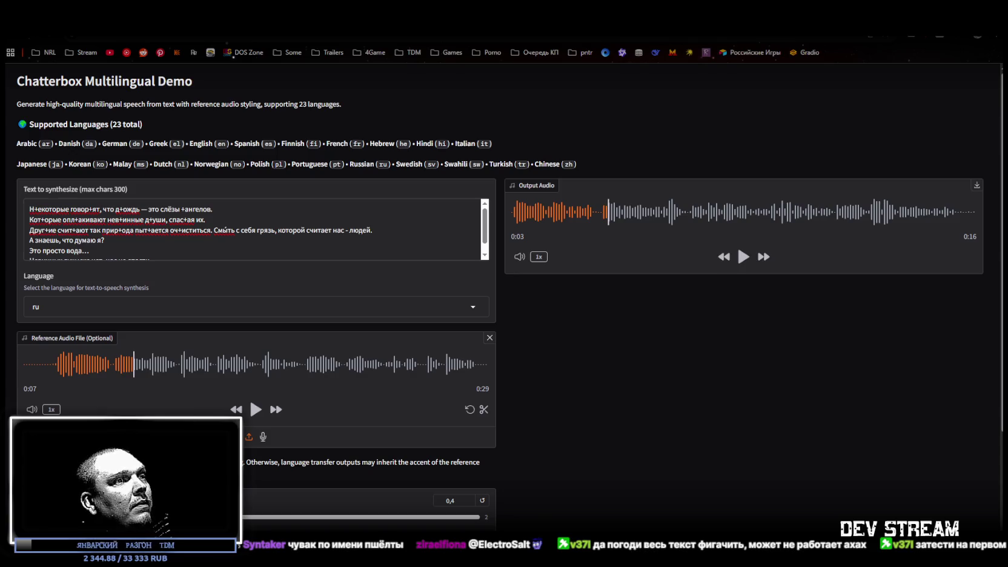
Step: Put an acute accent over я in грязь
{"action": "left_click", "coordinate": [255, 230]}
{"action": "key", "text": "Right"}
{"action": "key", "text": "Right"}
{"action": "key", "text": "Right"}
{"action": "type", "text": "́"}
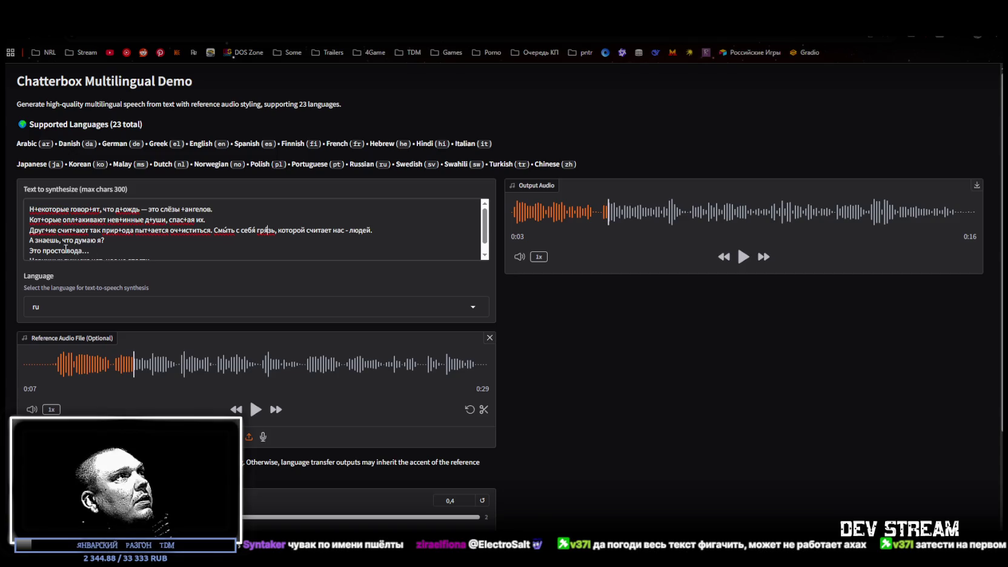
{"action": "scroll", "coordinate": [66, 249], "scroll_direction": "down", "scroll_amount": 1}
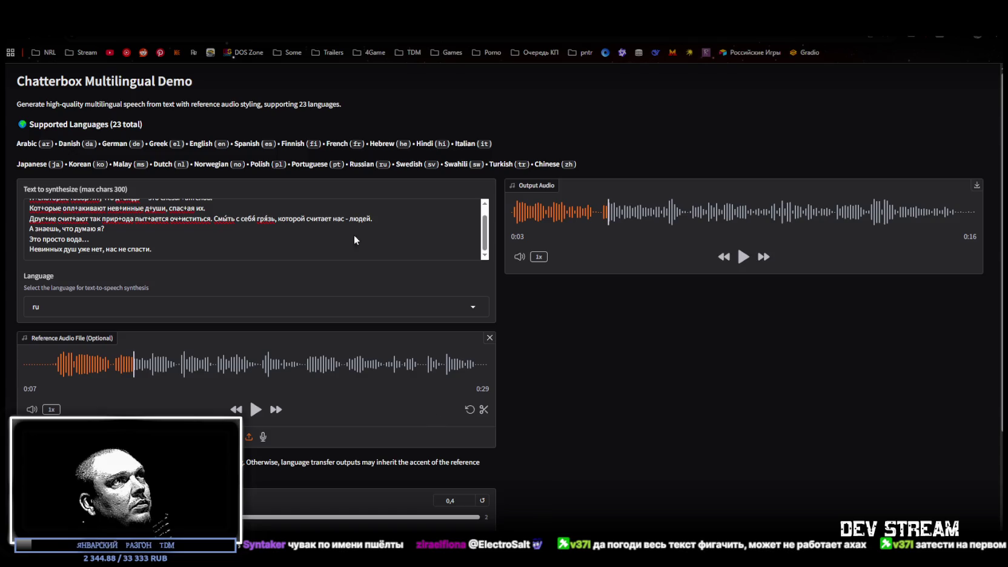
Step: Insert acute accents on the stressed vowels of просто, считает, знаешь, вода and Невинных
{"action": "left_click", "coordinate": [290, 218]}
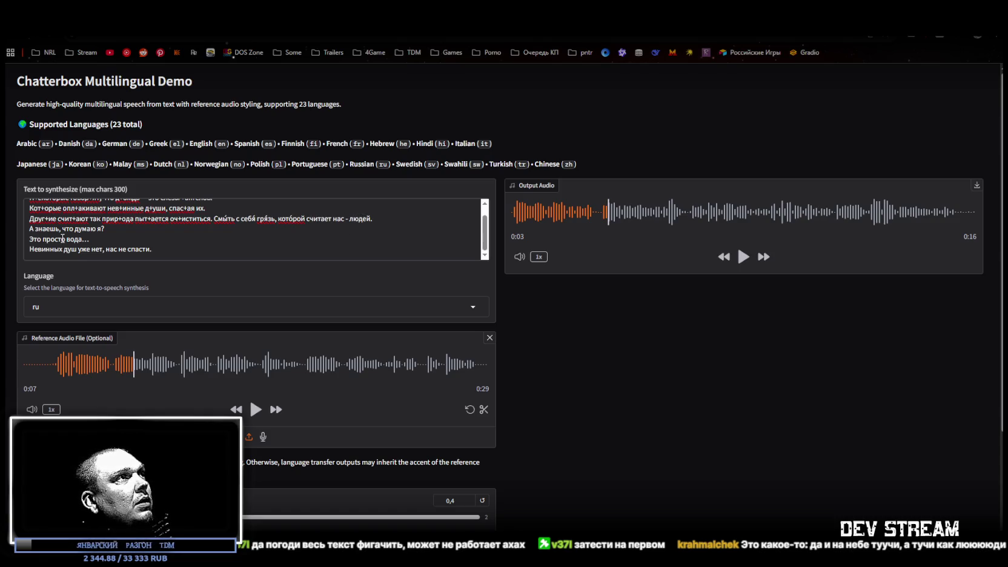
{"action": "left_click", "coordinate": [54, 238]}
{"action": "type", "text": "́"}
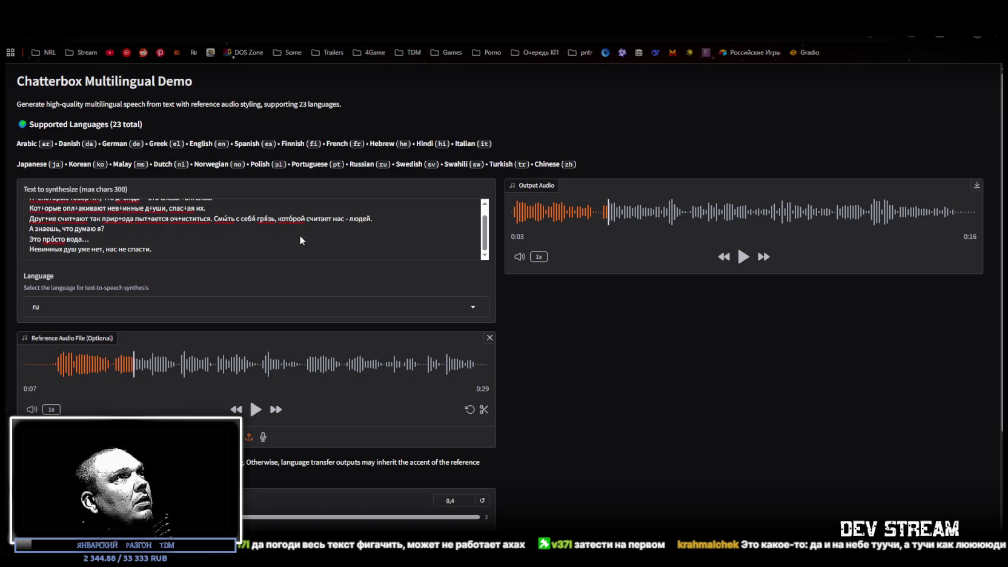
{"action": "left_click", "coordinate": [323, 220]}
{"action": "type", "text": "́"}
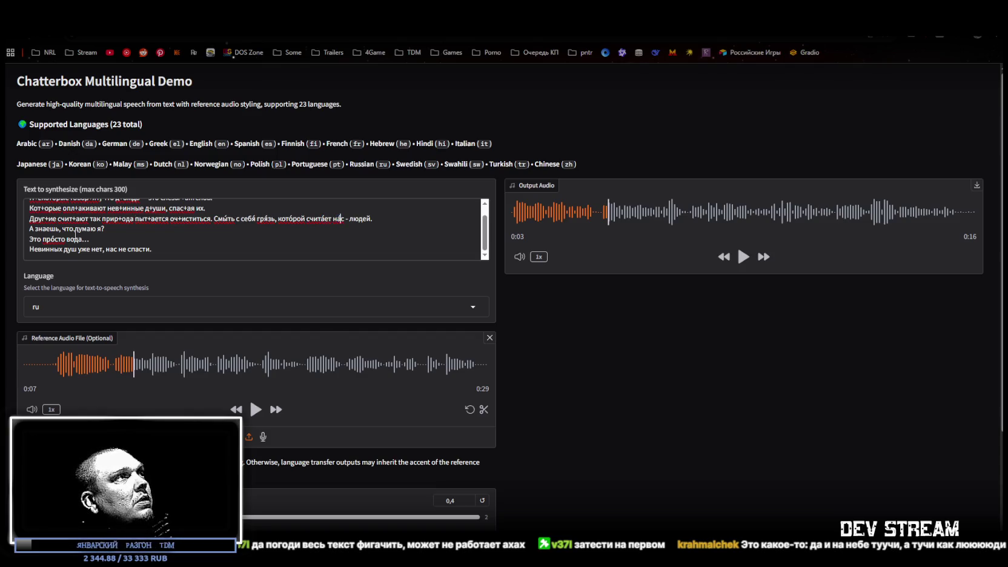
{"action": "left_click", "coordinate": [46, 229]}
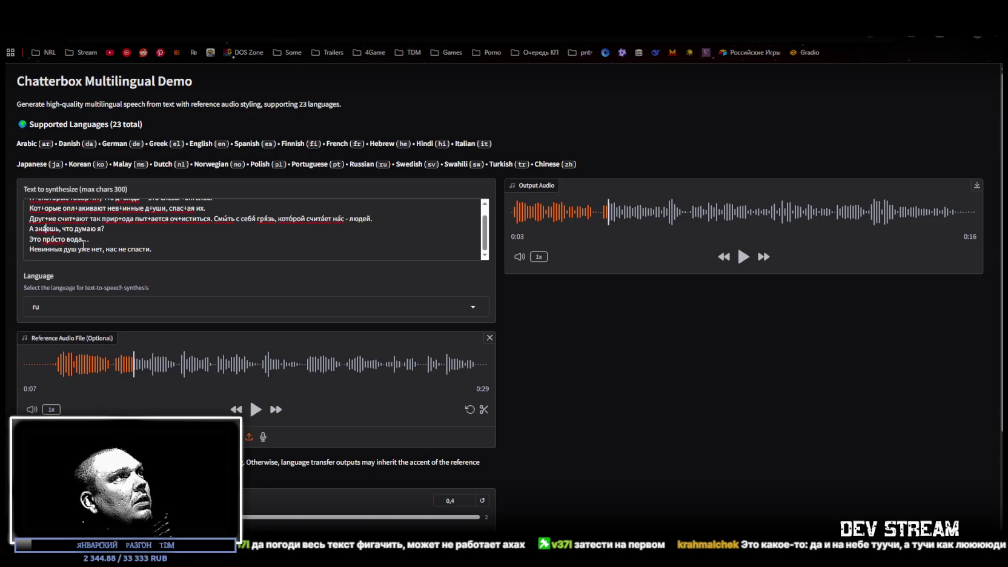
{"action": "type", "text": "́"}
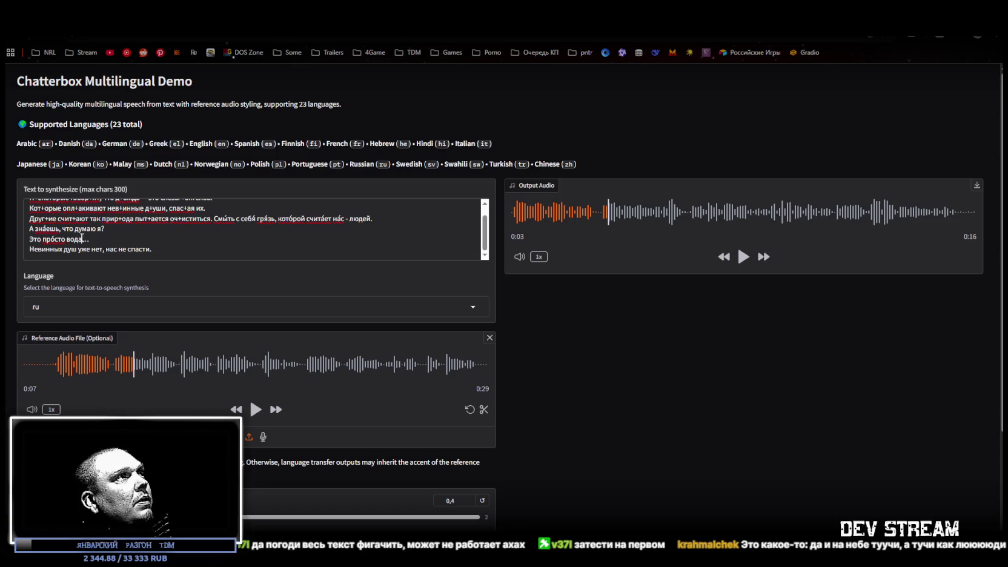
{"action": "left_click", "coordinate": [81, 239]}
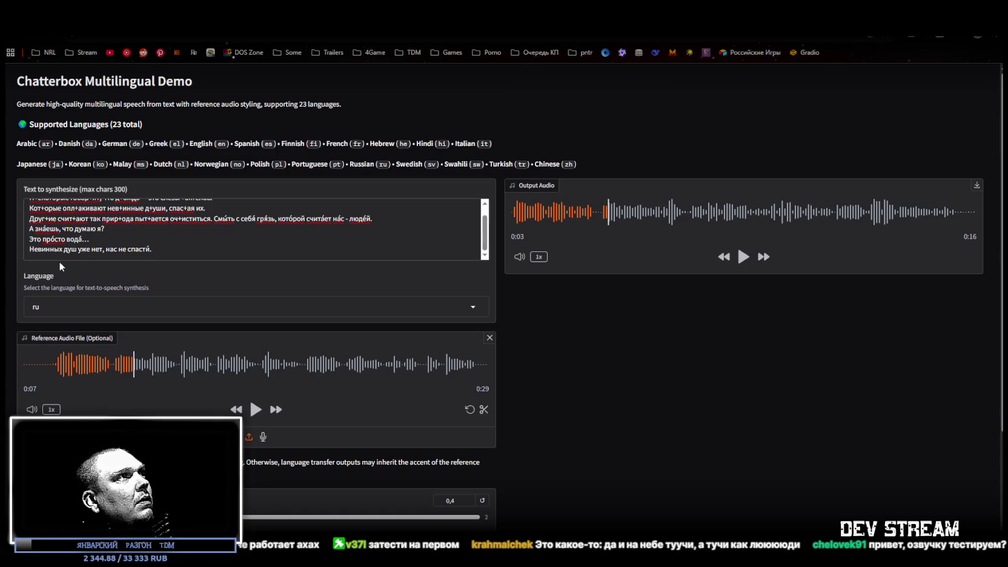
{"action": "left_click", "coordinate": [46, 249]}
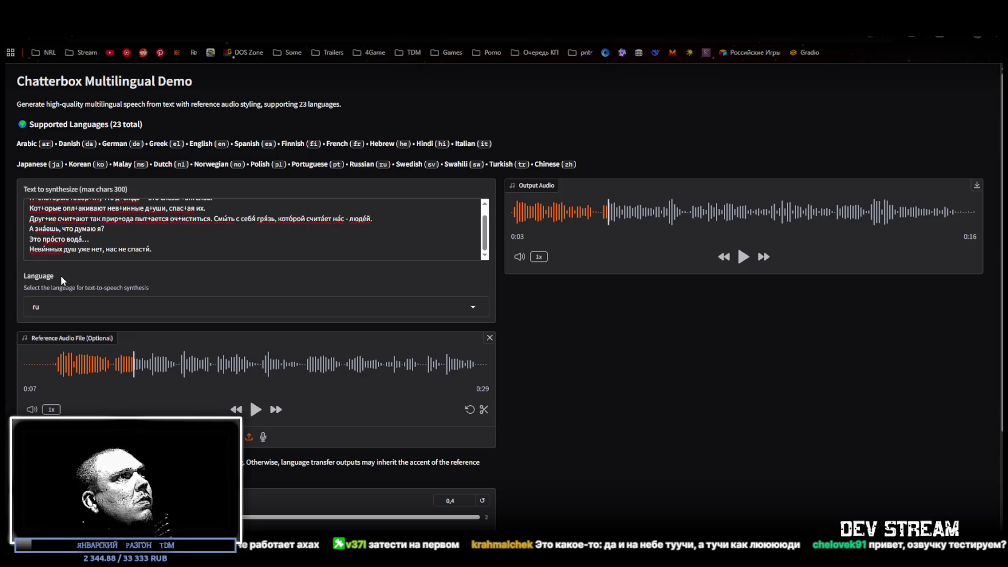
{"action": "type", "text": "́"}
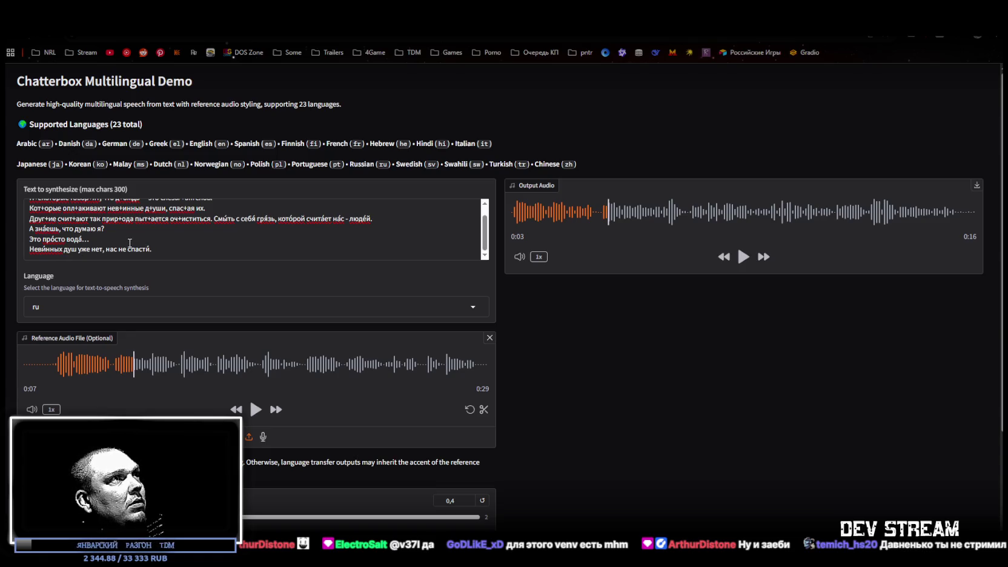
{"action": "scroll", "coordinate": [557, 445], "scroll_direction": "down", "scroll_amount": 3}
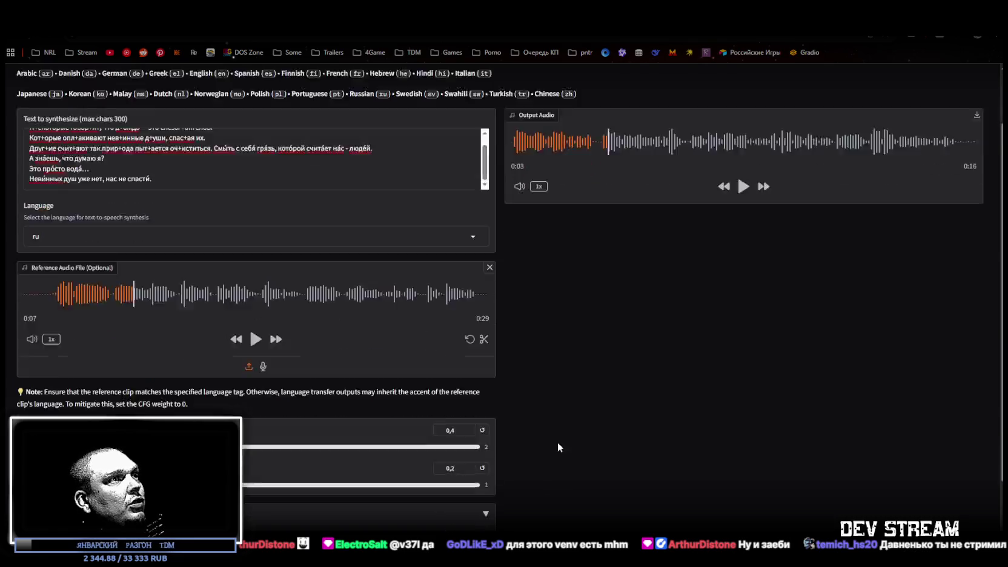
Step: Generate speech from the stress-marked poem and wait for the 23-second clip
{"action": "left_click", "coordinate": [369, 522]}
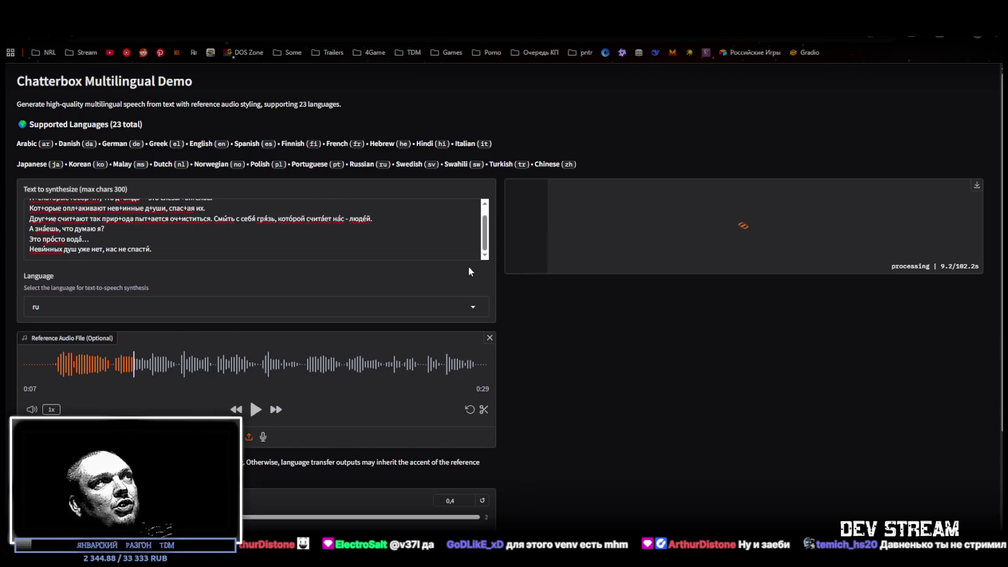
{"action": "scroll", "coordinate": [280, 235], "scroll_direction": "up", "scroll_amount": 1}
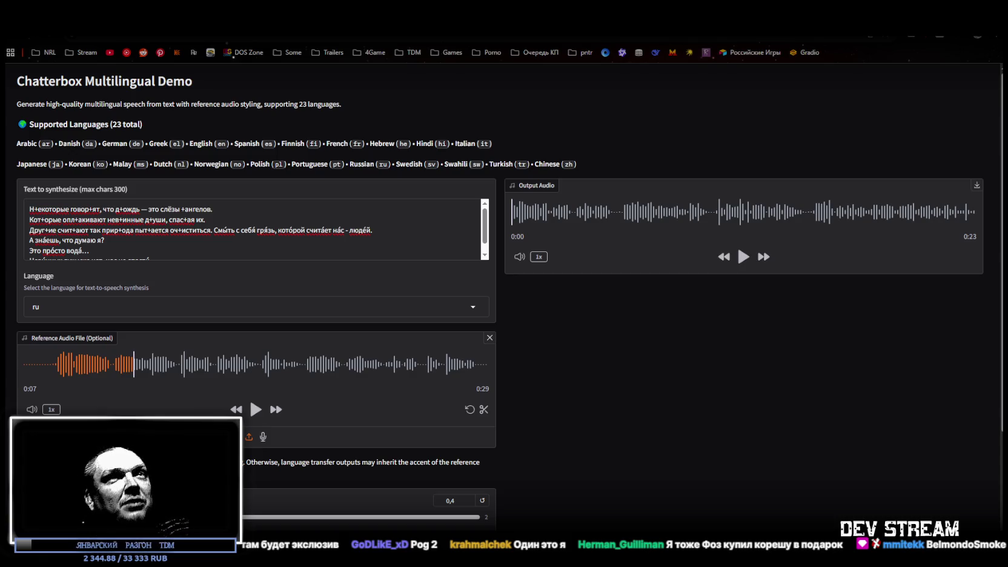
Step: Play the 23-second clip, pause at 0:06, then resume it to the end
{"action": "left_click", "coordinate": [743, 258]}
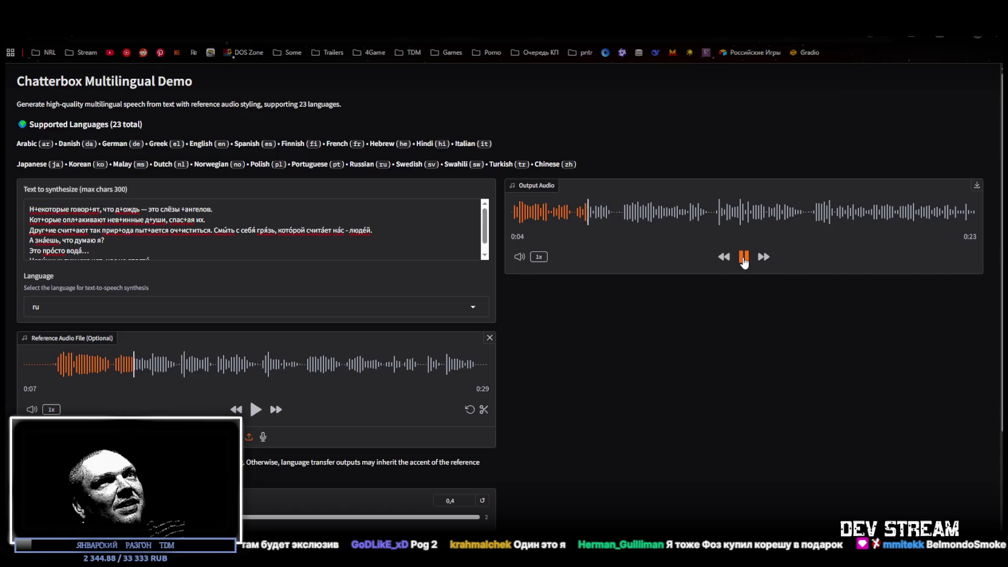
{"action": "left_click", "coordinate": [743, 257]}
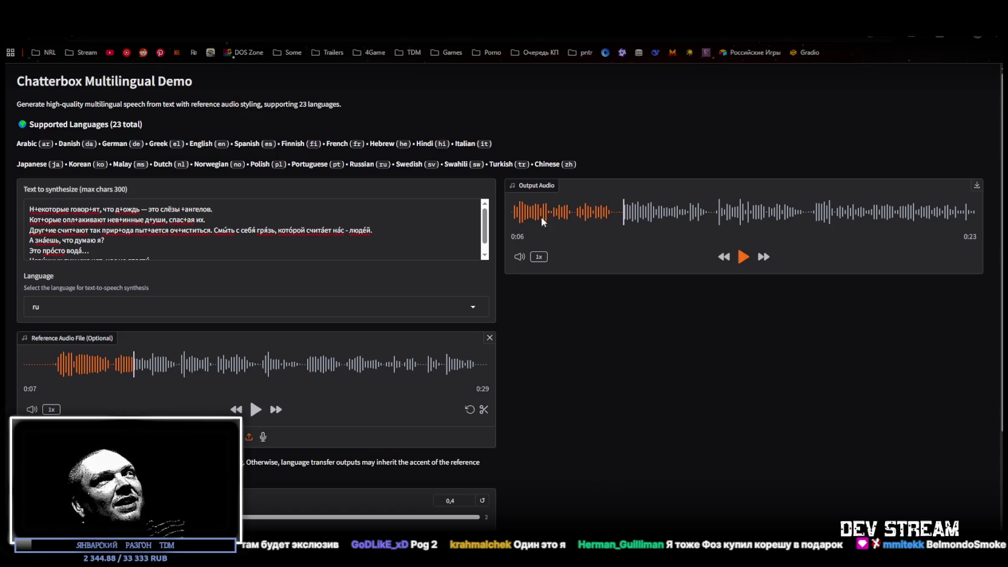
{"action": "left_click", "coordinate": [748, 259]}
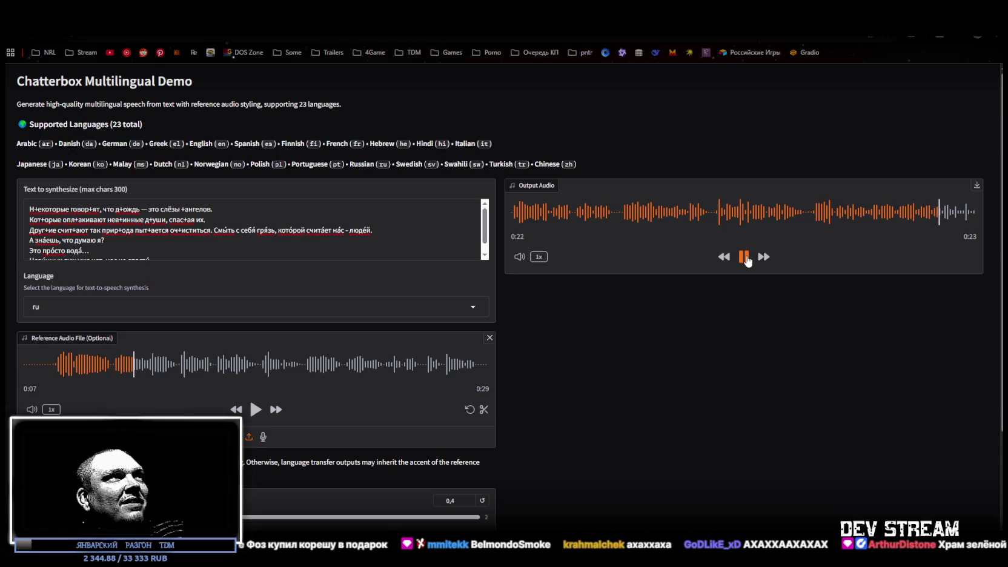
{"action": "scroll", "coordinate": [304, 230], "scroll_direction": "down", "scroll_amount": 1}
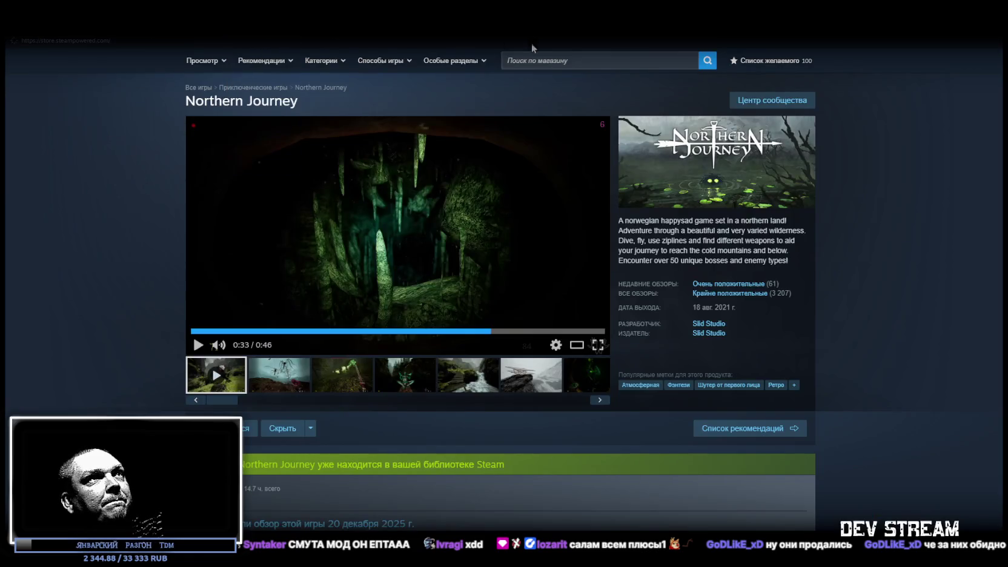
Step: Open the Steam store homepage, search for 'pioner', then clear the search
{"action": "left_click", "coordinate": [569, 59]}
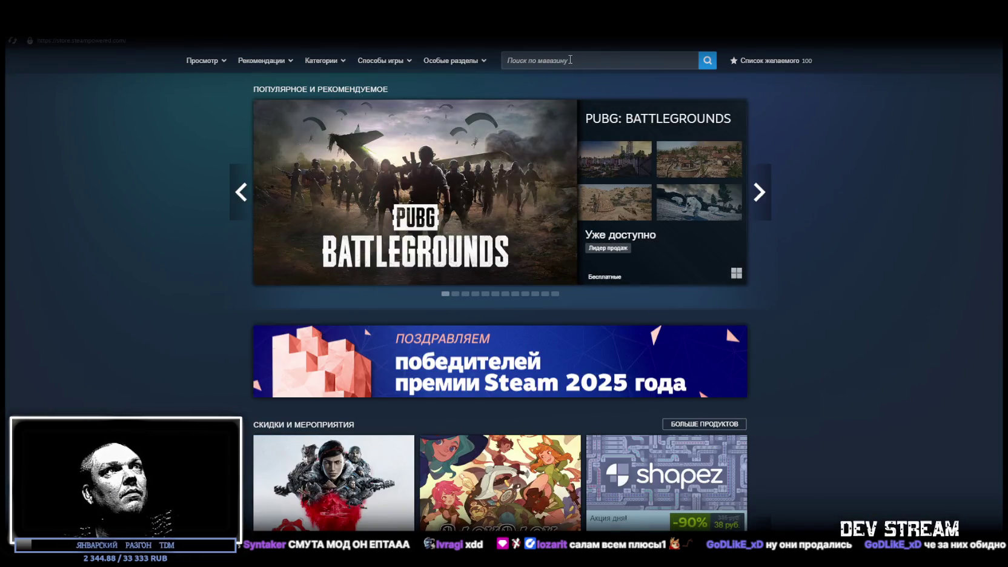
{"action": "left_click", "coordinate": [569, 59]}
{"action": "type", "text": "з"}
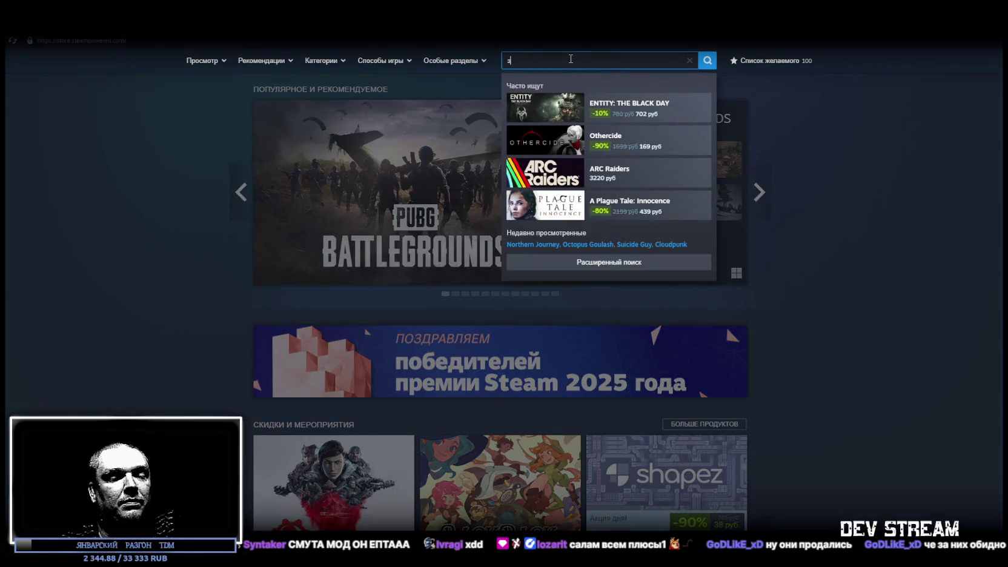
{"action": "key", "text": "BackSpace"}
{"action": "type", "text": "pioner"}
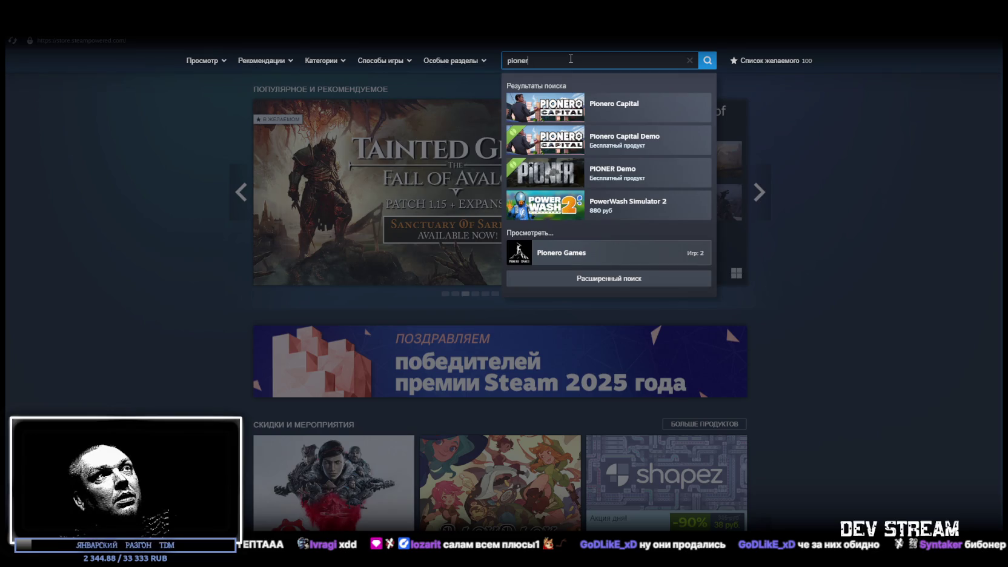
{"action": "key", "text": "ctrl+a"}
{"action": "key", "text": "BackSpace"}
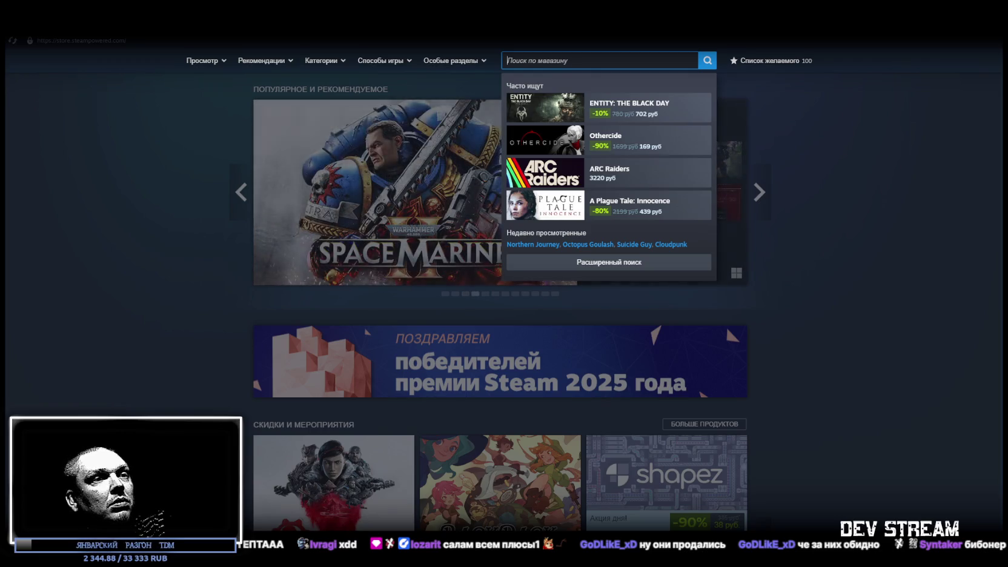
Step: Switch to the Chrome PIONER store page and select its app ID in the address
{"action": "key", "text": "Escape"}
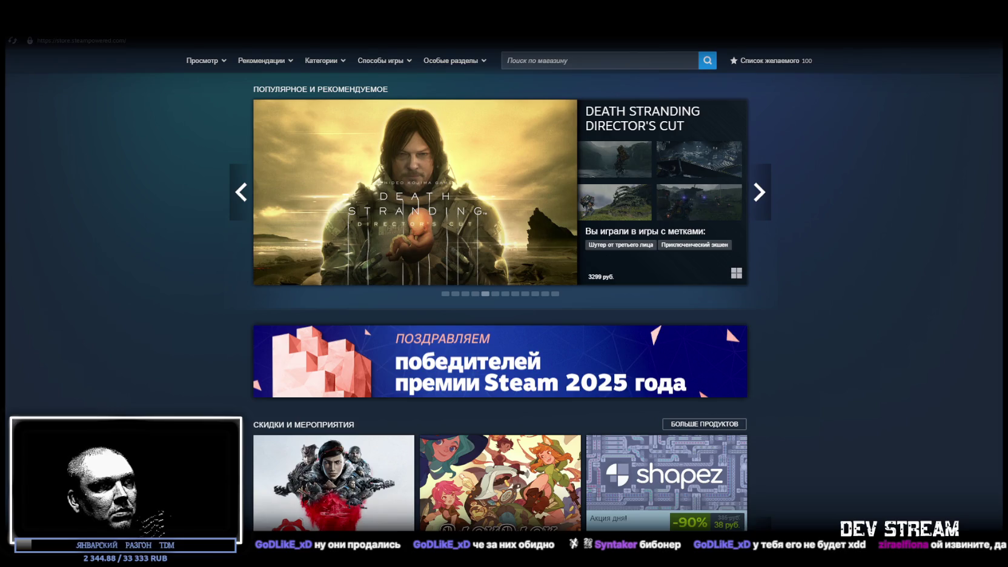
{"action": "key", "text": "alt+Tab"}
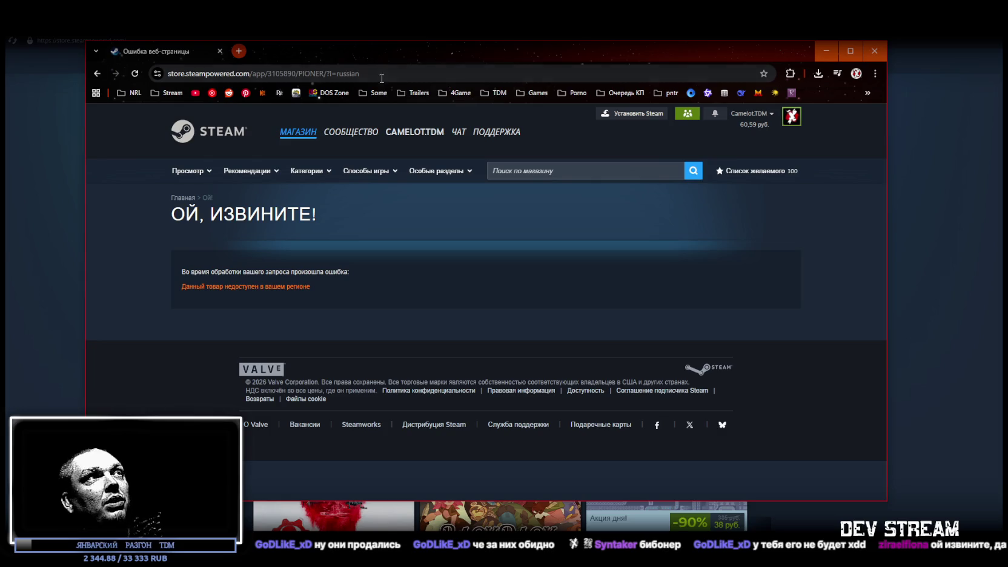
{"action": "double_click", "coordinate": [291, 74]}
Step: Leave the PIONER error page and get back to the Steam store front page
{"action": "key", "text": "alt+Tab"}
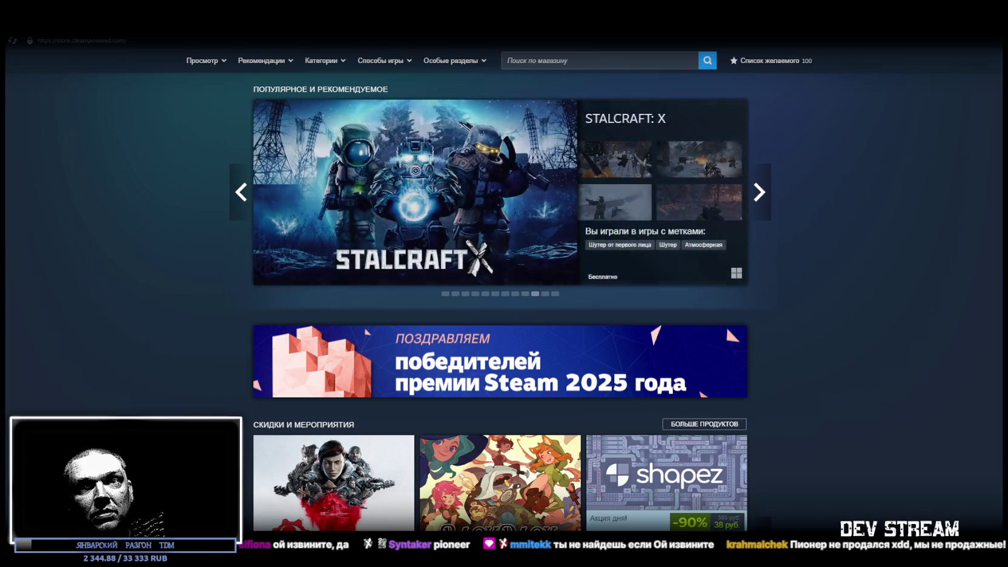
Step: Search the Steam store for 'pioneer', then bring the Google steamdb results forward
{"action": "left_click", "coordinate": [598, 61]}
{"action": "type", "text": "pioneer"}
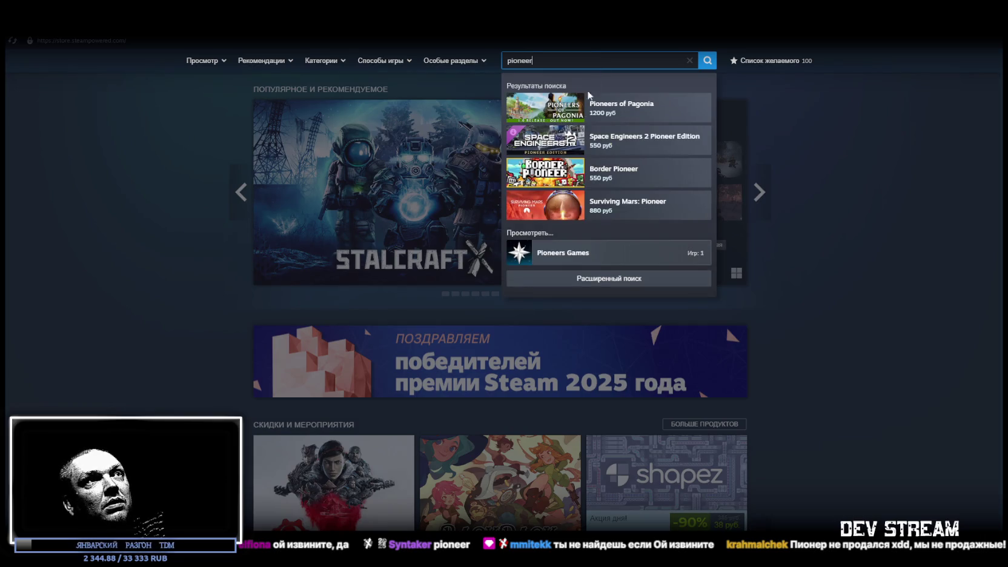
{"action": "left_click", "coordinate": [893, 225]}
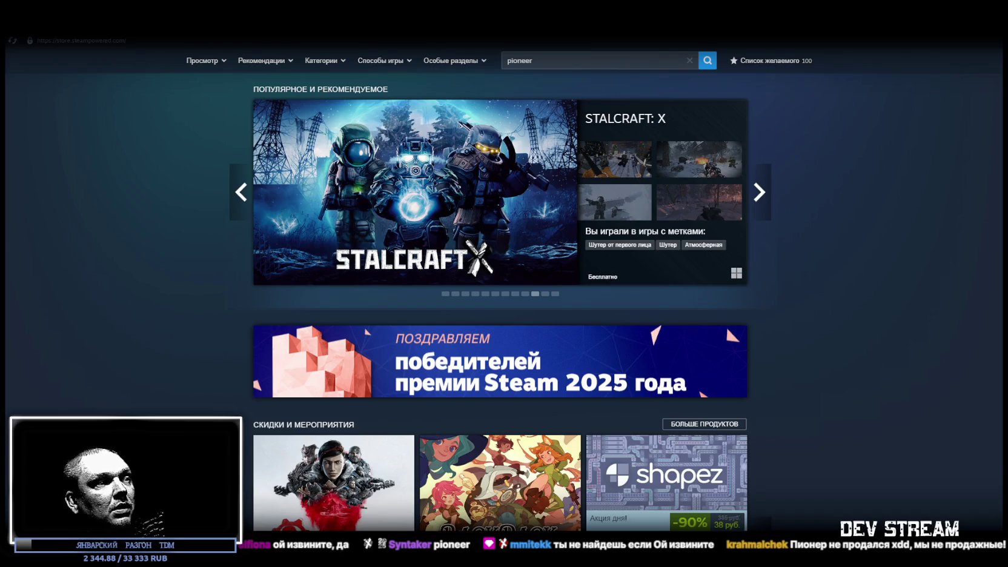
{"action": "key", "text": "alt+Tab"}
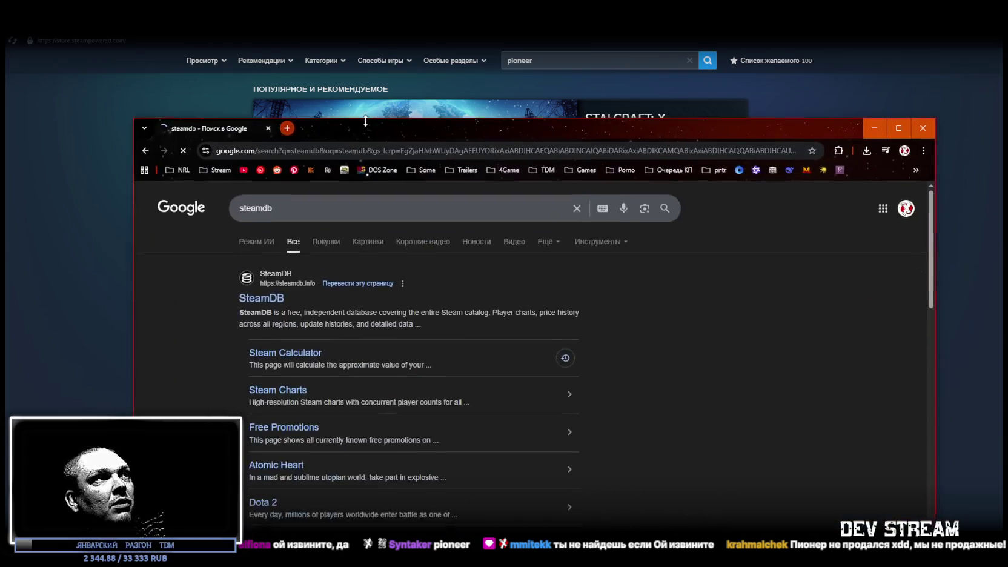
Step: Move the Chrome window to the other screen and open gfagames.com/ru there
{"action": "left_click_drag", "start_coordinate": [336, 130], "coordinate": [364, 3]}
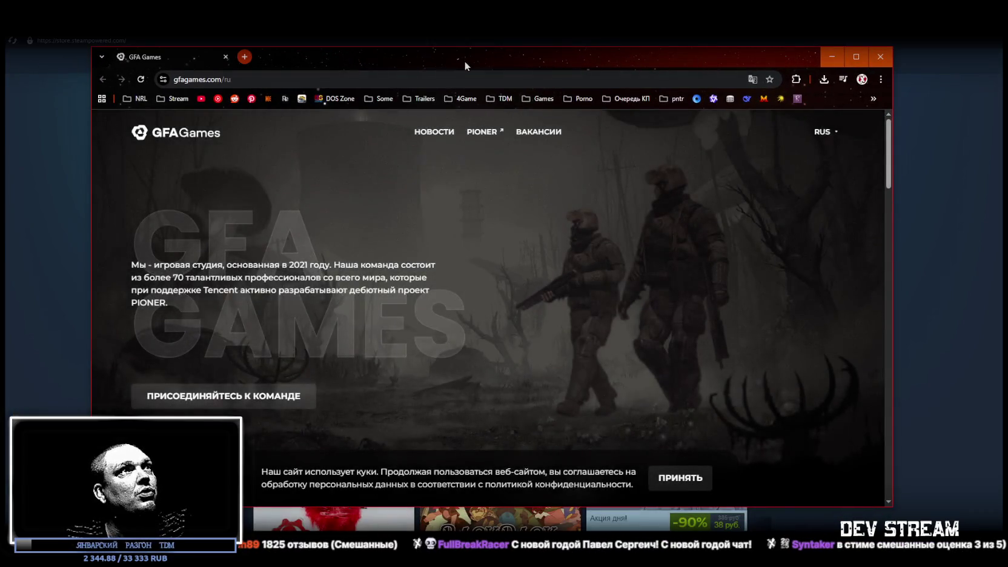
Step: Maximize the GFA Games site, browse its НОВОСТИ PIONER articles, then return to Steam
{"action": "double_click", "coordinate": [464, 60]}
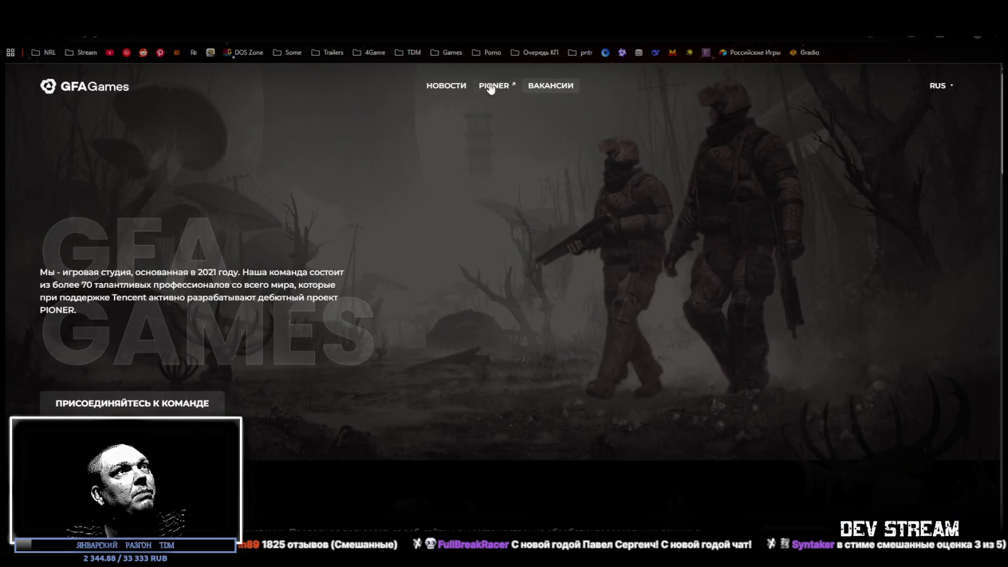
{"action": "left_click", "coordinate": [461, 87]}
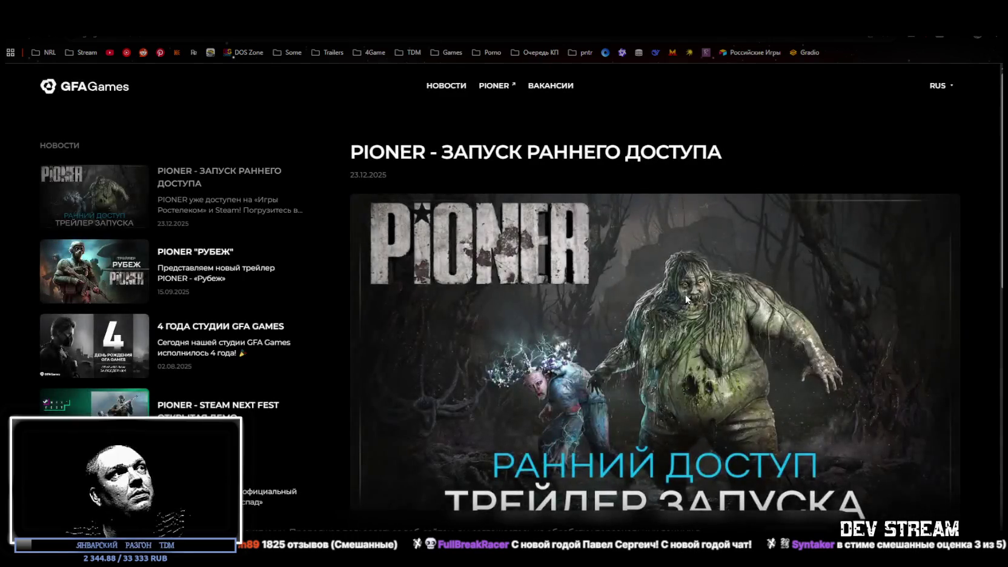
{"action": "scroll", "coordinate": [280, 163], "scroll_direction": "down", "scroll_amount": 3}
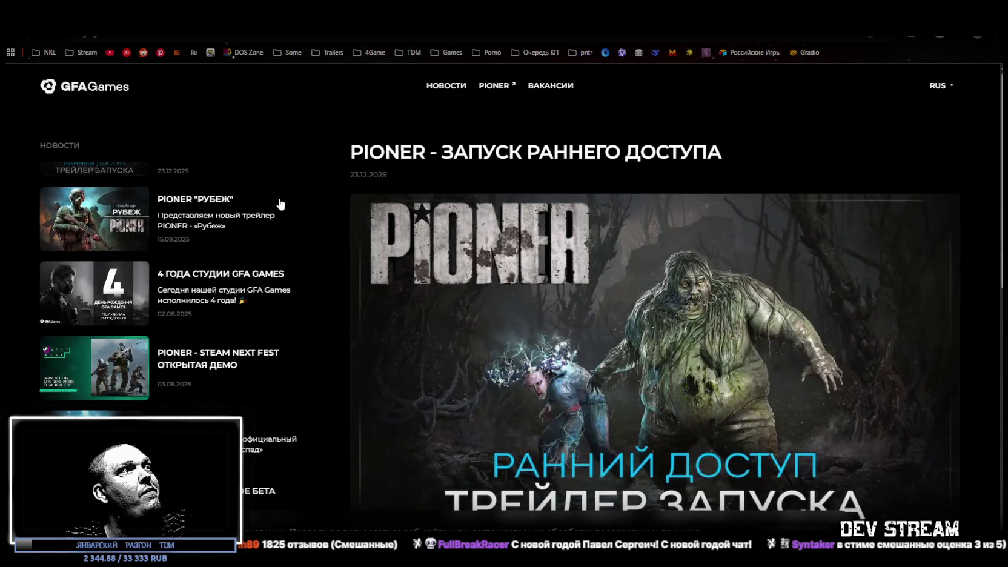
{"action": "scroll", "coordinate": [203, 191], "scroll_direction": "down", "scroll_amount": 15}
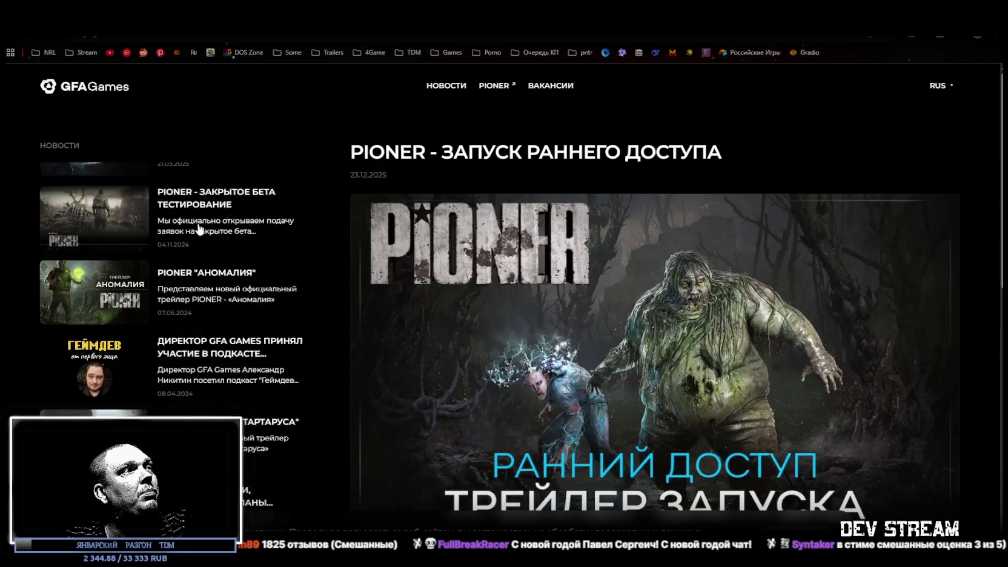
{"action": "scroll", "coordinate": [201, 264], "scroll_direction": "down", "scroll_amount": 2}
{"action": "scroll", "coordinate": [201, 264], "scroll_direction": "up", "scroll_amount": 3}
{"action": "scroll", "coordinate": [201, 291], "scroll_direction": "down", "scroll_amount": 5}
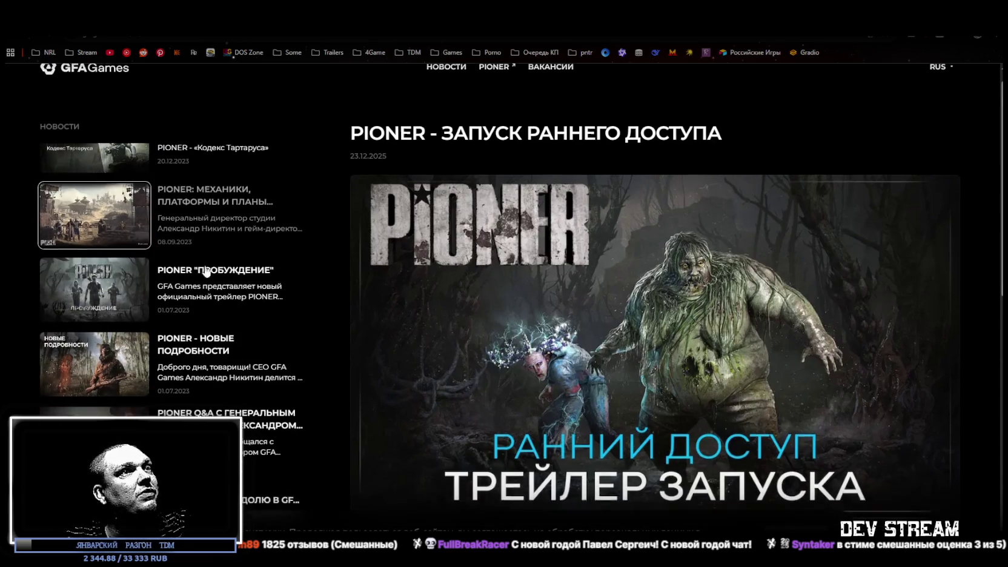
{"action": "scroll", "coordinate": [199, 310], "scroll_direction": "down", "scroll_amount": 5}
{"action": "scroll", "coordinate": [200, 310], "scroll_direction": "up", "scroll_amount": 15}
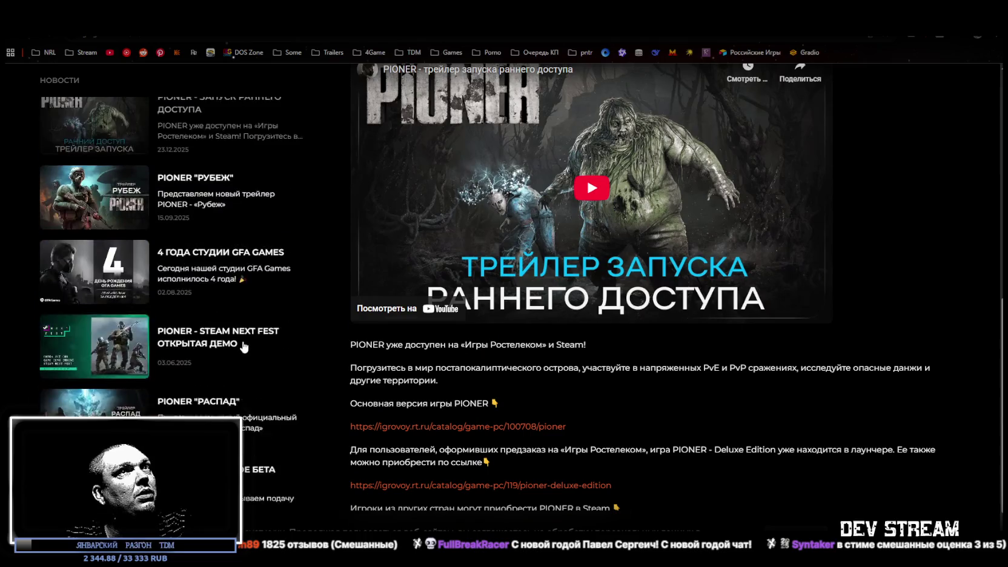
{"action": "scroll", "coordinate": [518, 339], "scroll_direction": "up", "scroll_amount": 5}
{"action": "scroll", "coordinate": [518, 339], "scroll_direction": "up", "scroll_amount": 2}
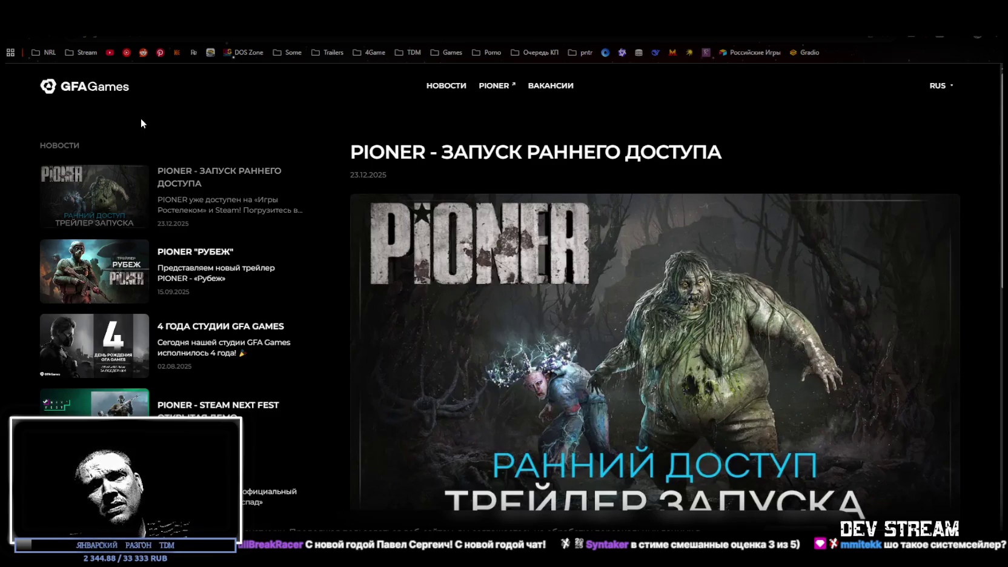
{"action": "key", "text": "alt+Tab"}
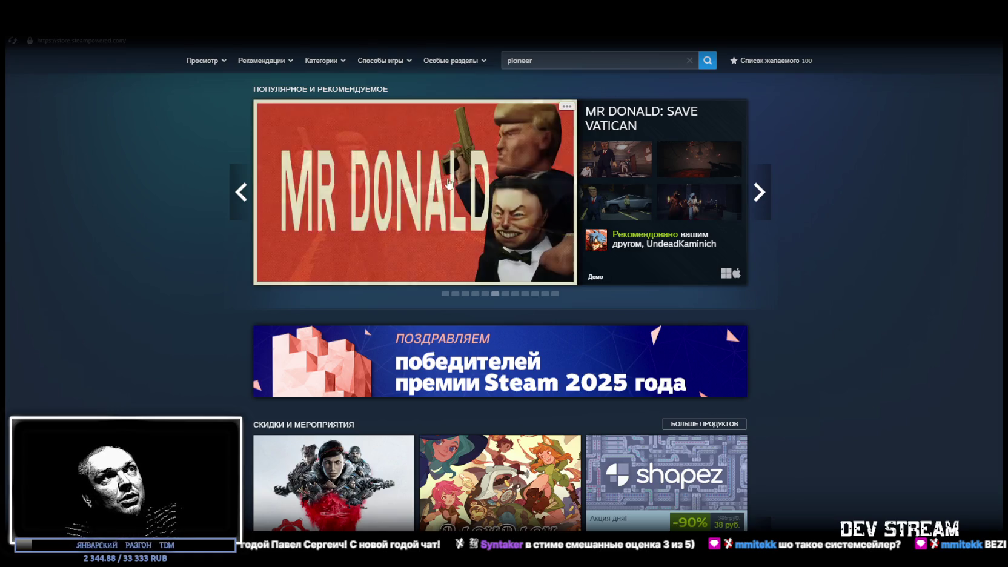
Step: Open the MR DONALD: SAVE VATICAN store page and play its trailer full screen
{"action": "left_click", "coordinate": [510, 193]}
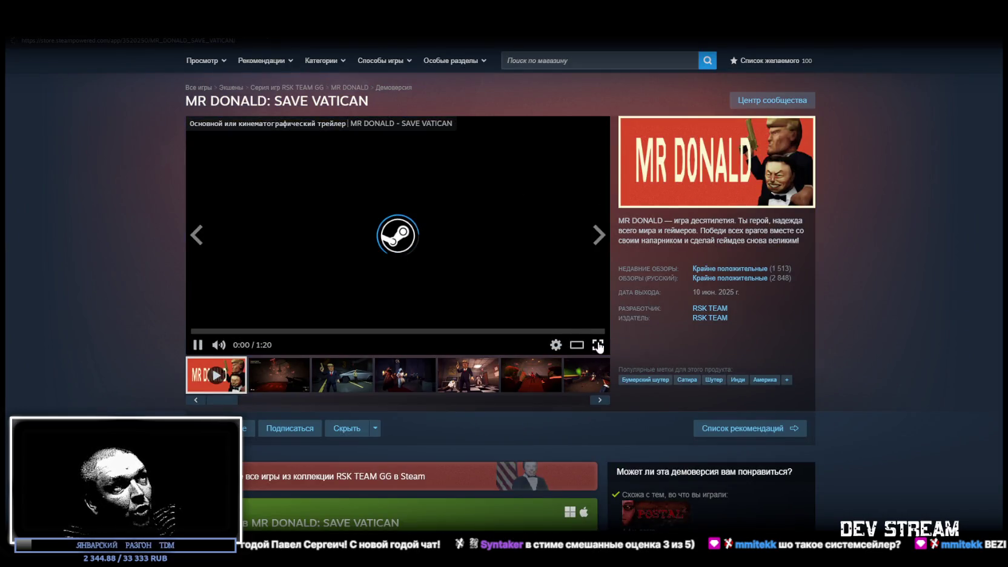
{"action": "left_click", "coordinate": [468, 367]}
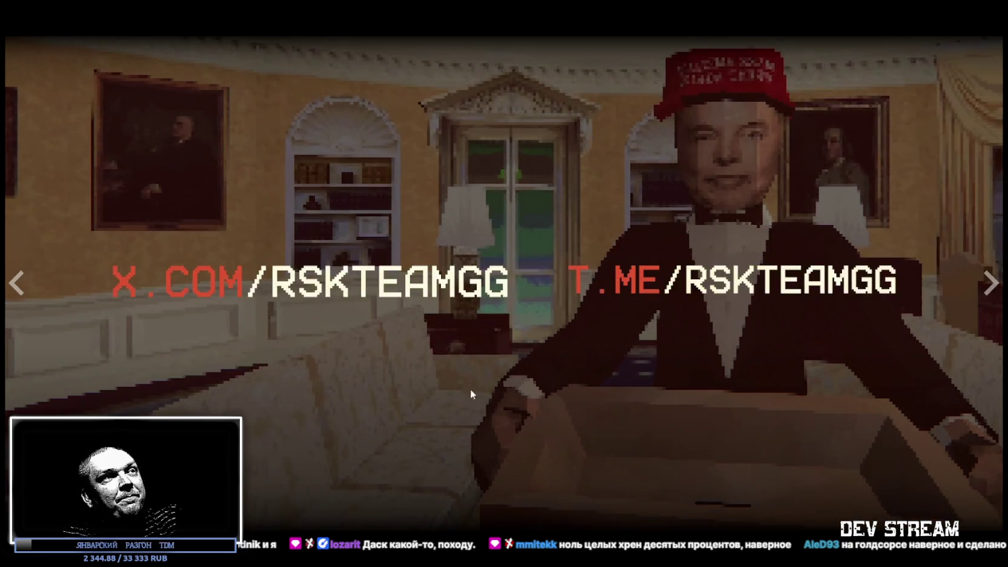
Step: Exit the full-screen trailer, look over the store page, and dismiss the Скрыть options
{"action": "key", "text": "Escape"}
{"action": "scroll", "coordinate": [449, 377], "scroll_direction": "down", "scroll_amount": 4}
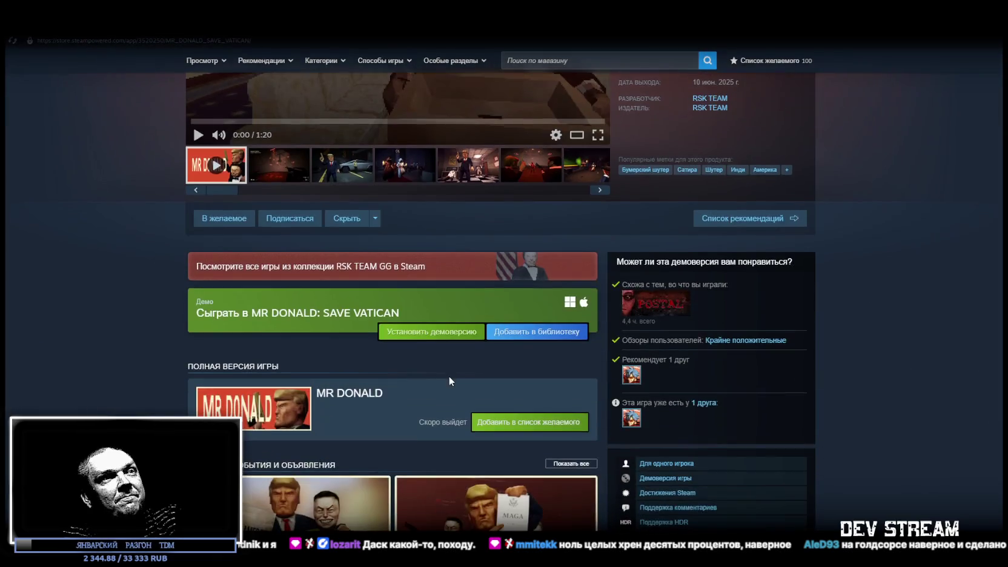
{"action": "scroll", "coordinate": [447, 380], "scroll_direction": "down", "scroll_amount": 3}
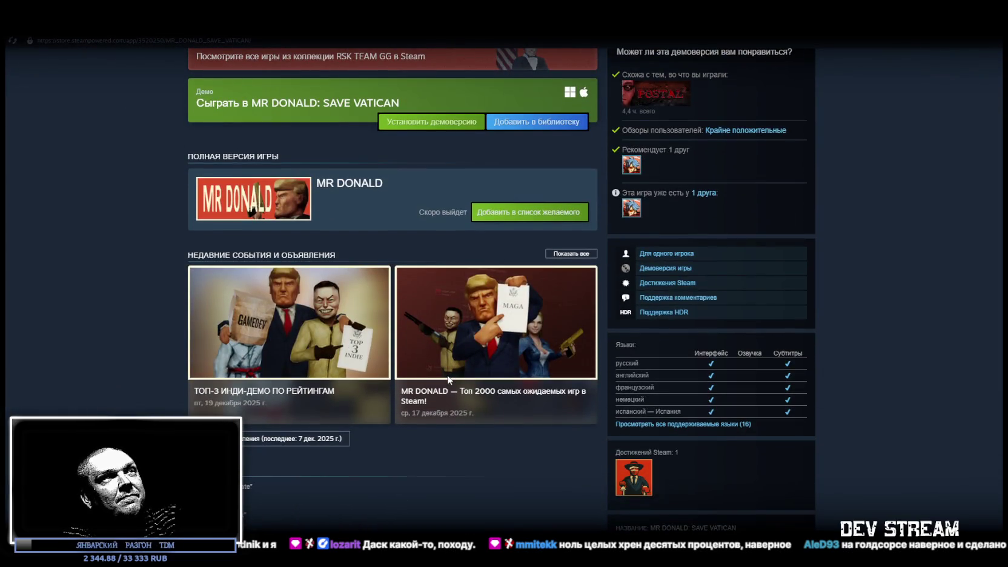
{"action": "scroll", "coordinate": [447, 379], "scroll_direction": "up", "scroll_amount": 6}
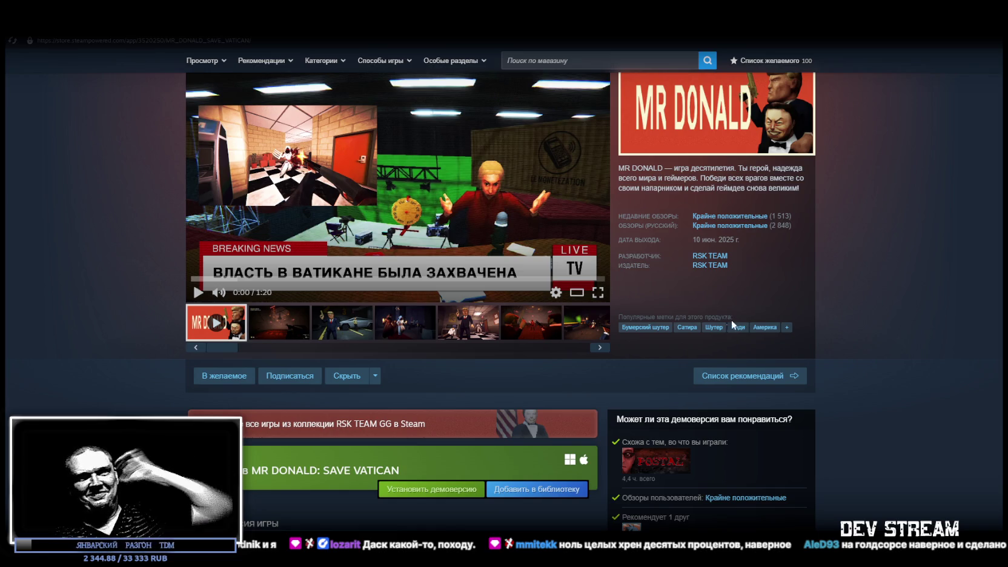
{"action": "left_click", "coordinate": [376, 376]}
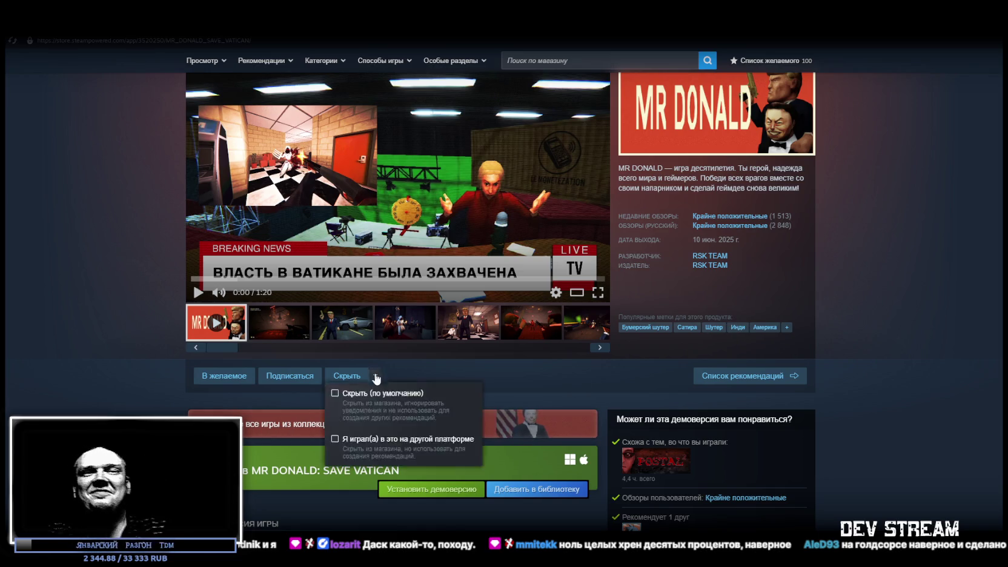
{"action": "left_click", "coordinate": [346, 450]}
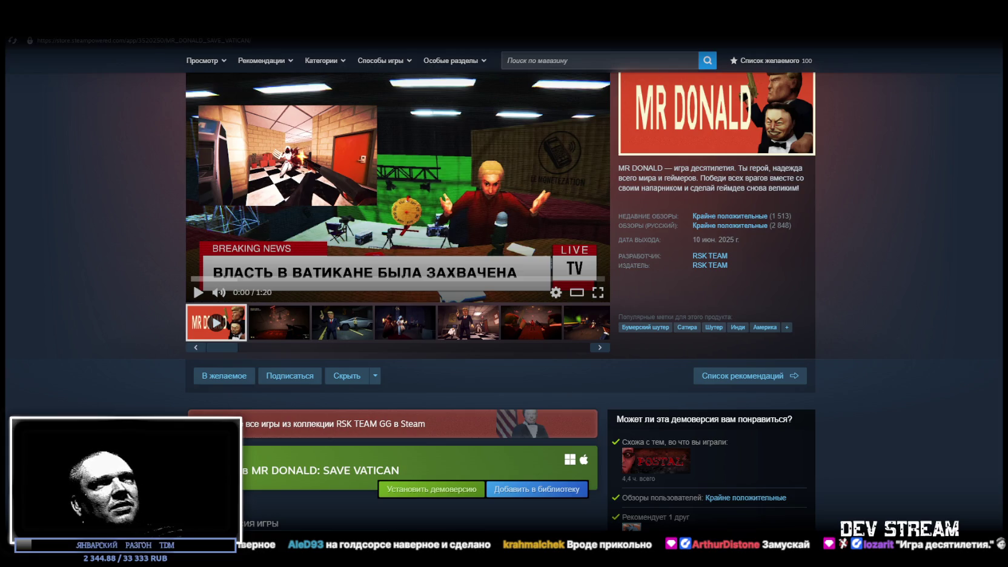
Step: Read through the MR DONALD: SAVE VATICAN user reviews, then head to Библиотека > Домашняя страница
{"action": "scroll", "coordinate": [617, 414], "scroll_direction": "down", "scroll_amount": 5}
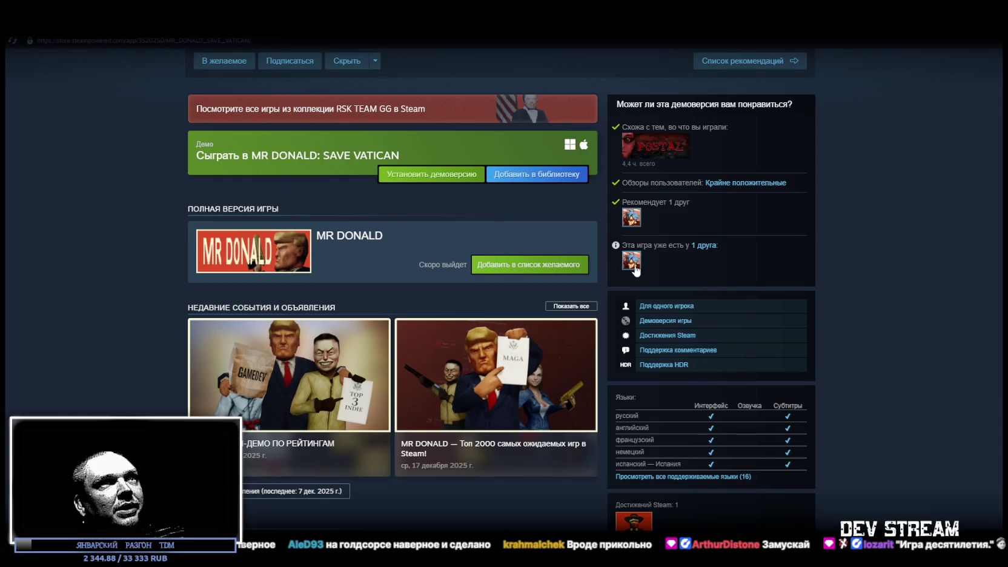
{"action": "scroll", "coordinate": [874, 373], "scroll_direction": "down", "scroll_amount": 3}
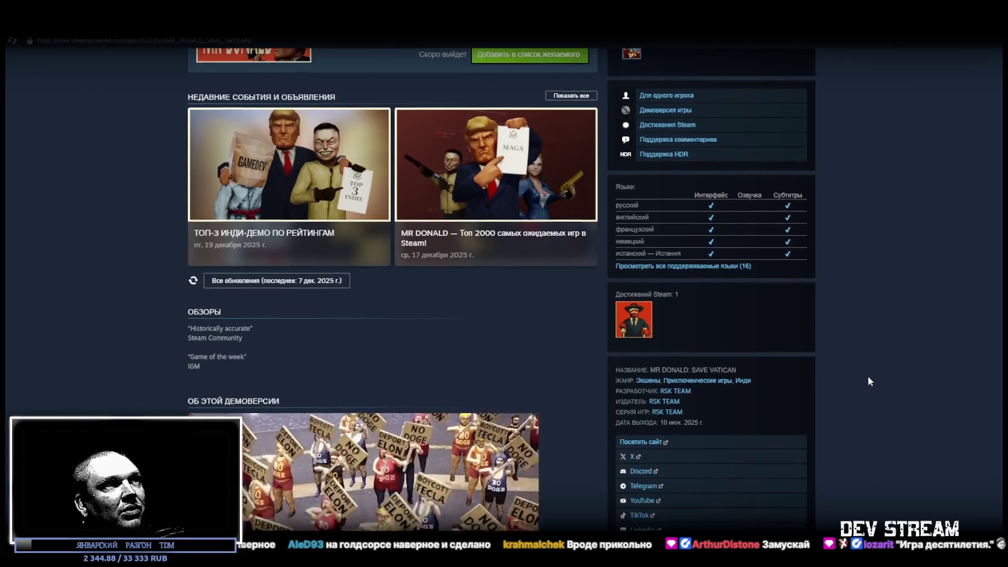
{"action": "scroll", "coordinate": [859, 378], "scroll_direction": "down", "scroll_amount": 3}
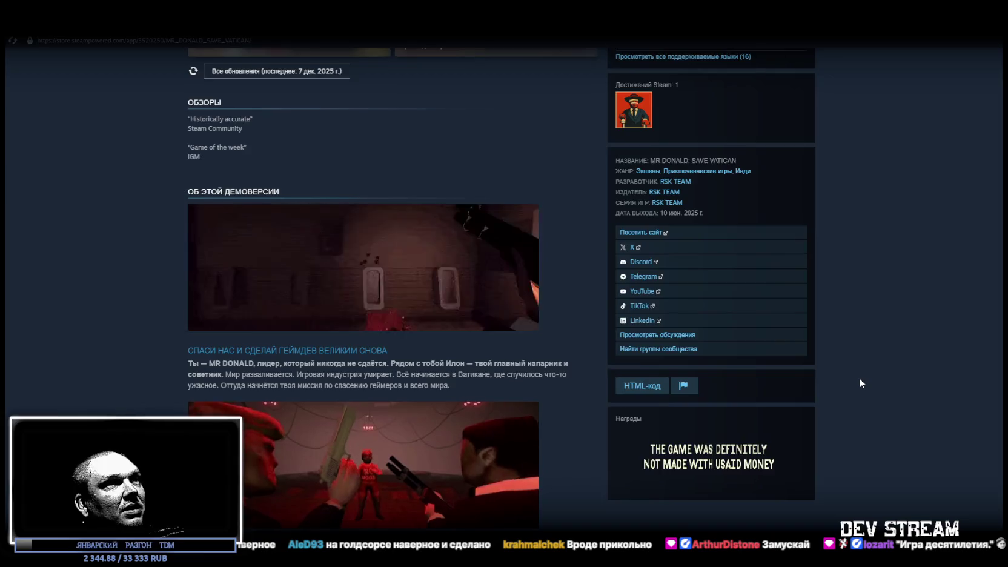
{"action": "scroll", "coordinate": [859, 376], "scroll_direction": "down", "scroll_amount": 6}
{"action": "scroll", "coordinate": [859, 376], "scroll_direction": "down", "scroll_amount": 12}
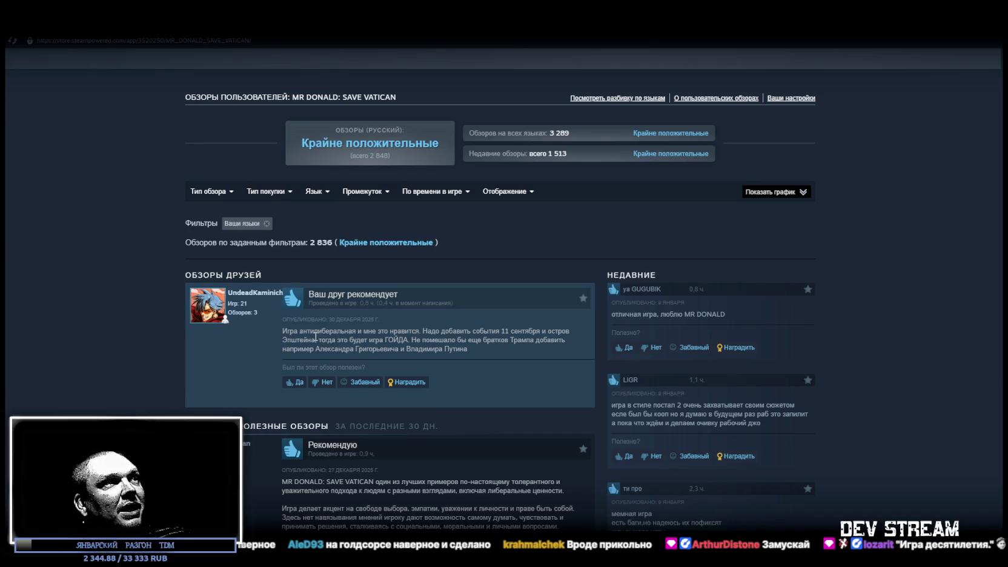
{"action": "scroll", "coordinate": [315, 336], "scroll_direction": "up", "scroll_amount": 20}
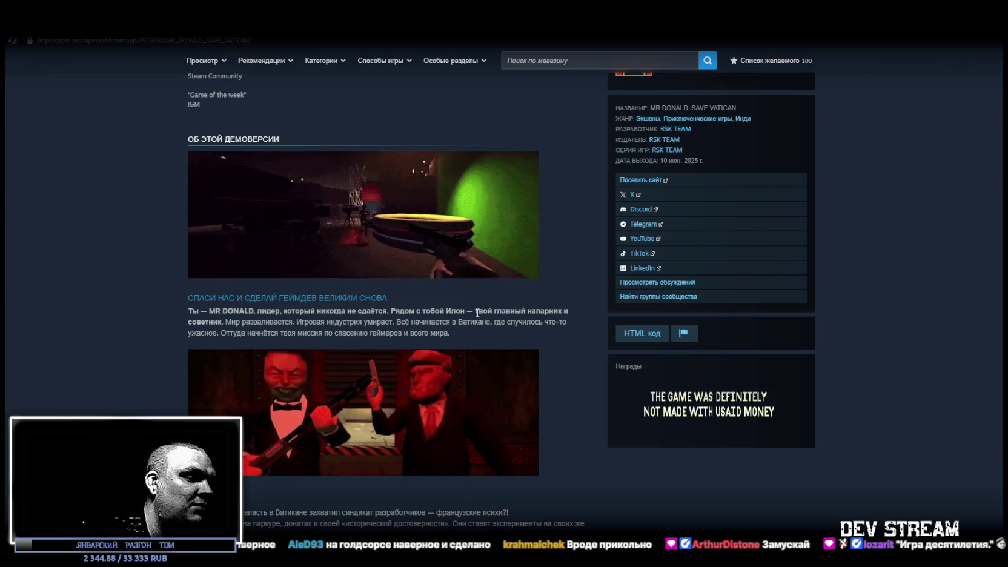
{"action": "scroll", "coordinate": [522, 192], "scroll_direction": "up", "scroll_amount": 15}
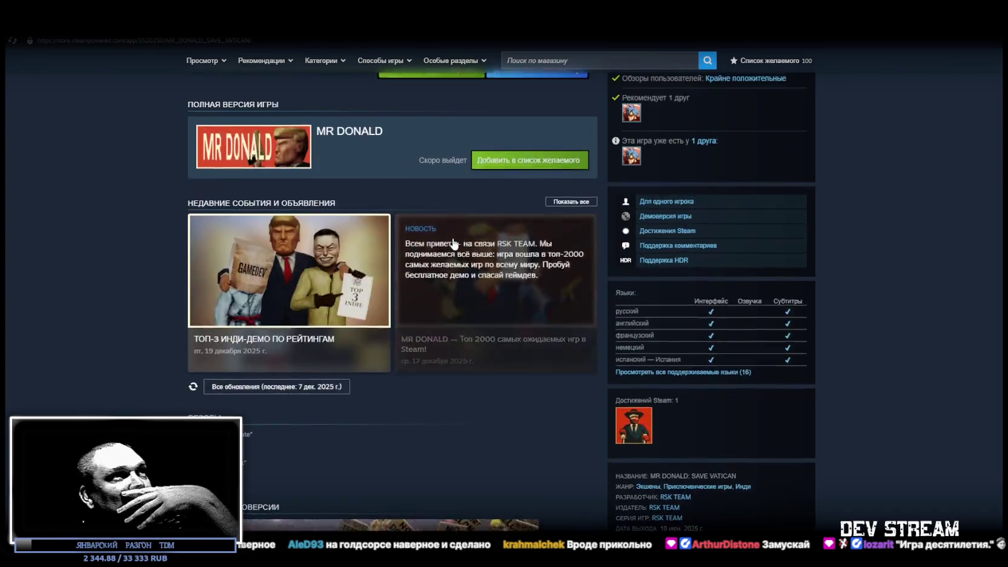
{"action": "left_click", "coordinate": [129, 43]}
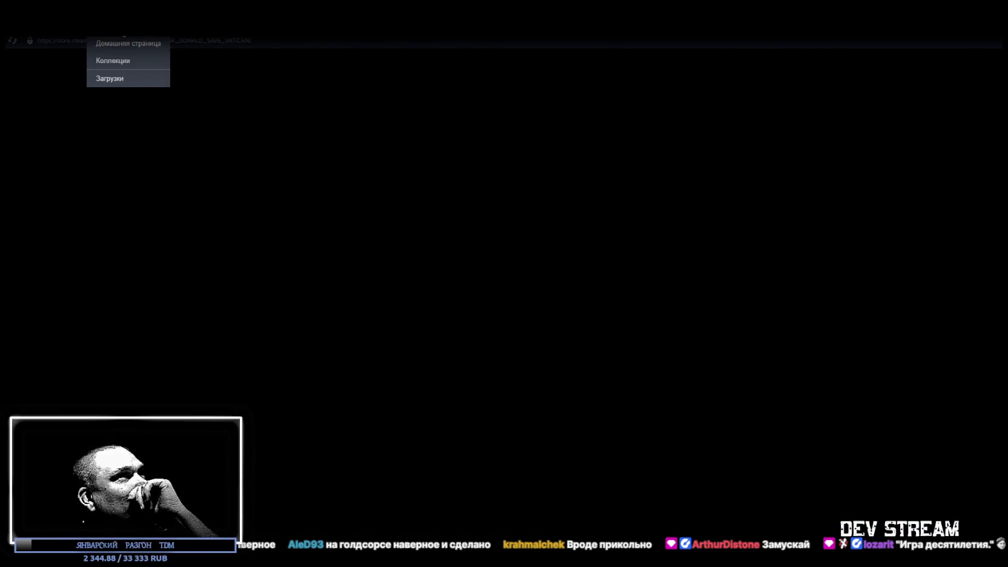
Step: Look over the Steam library home, then return to the Chatterbox Multilingual Demo browser page
{"action": "mouse_move", "coordinate": [791, 104]}
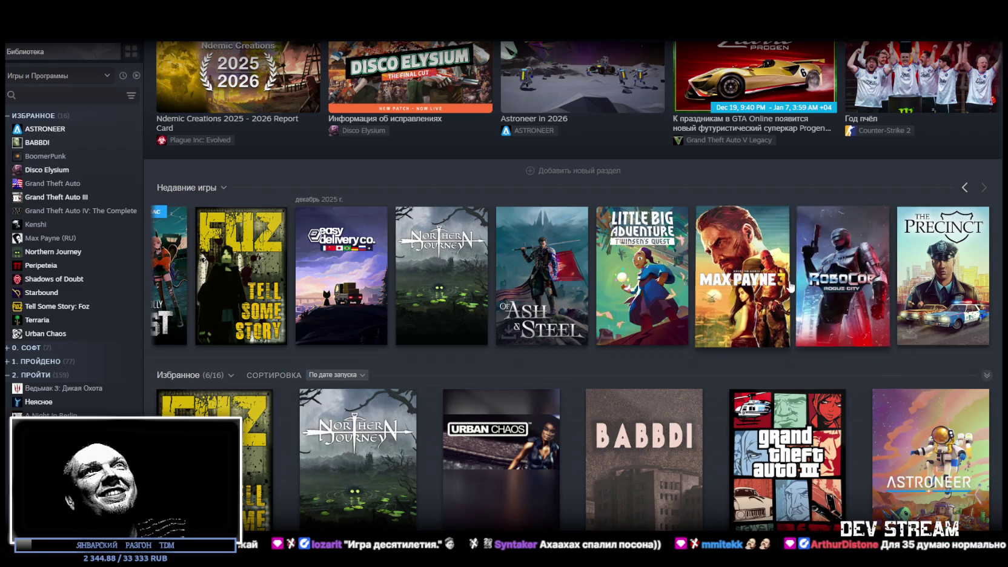
{"action": "mouse_move", "coordinate": [789, 273]}
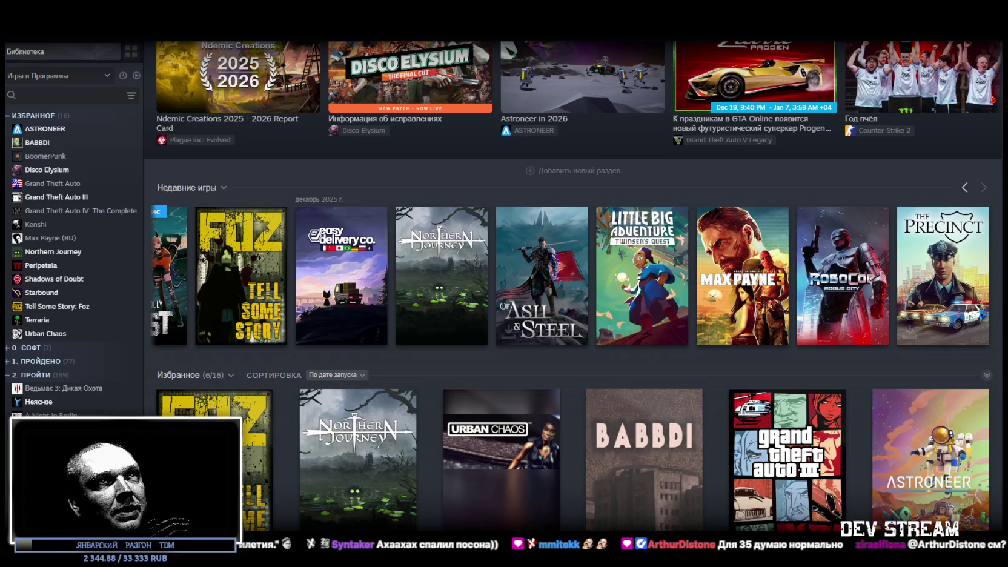
{"action": "key", "text": "alt+Tab"}
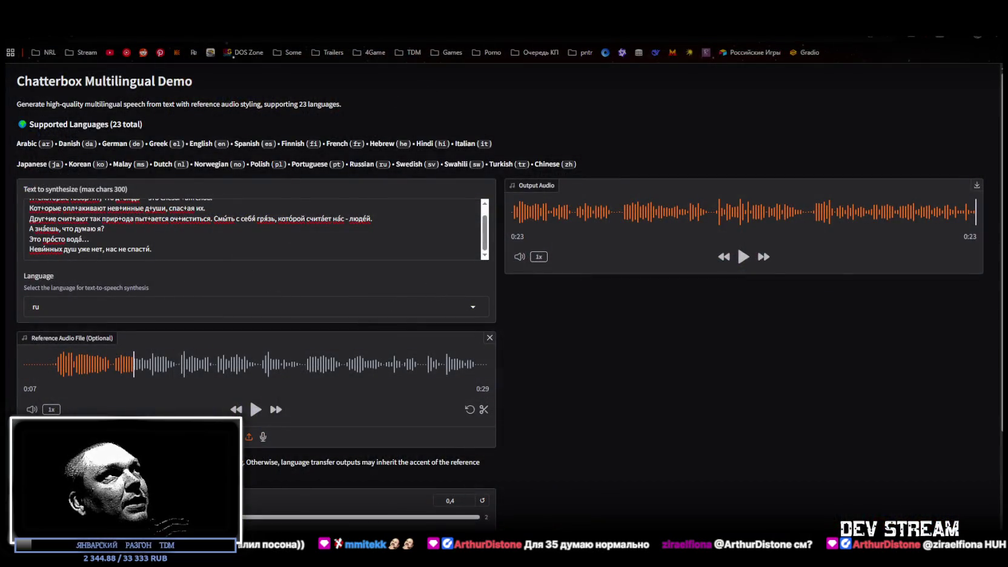
Step: Cycle past the YouTube Blender and Gradio demo tabs to the Chatterbox GitHub README
{"action": "key", "text": "ctrl+Tab"}
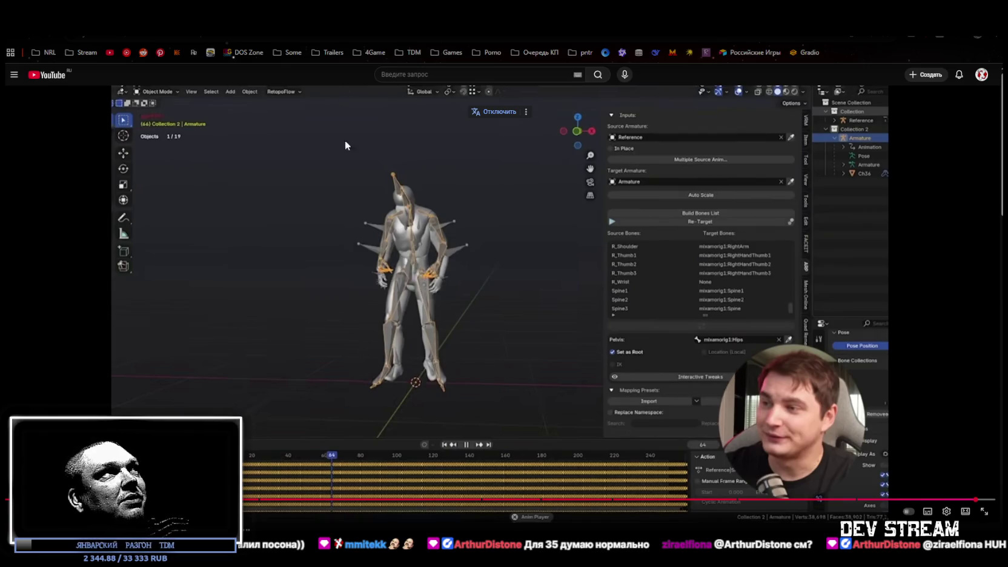
{"action": "key", "text": "ctrl+Tab"}
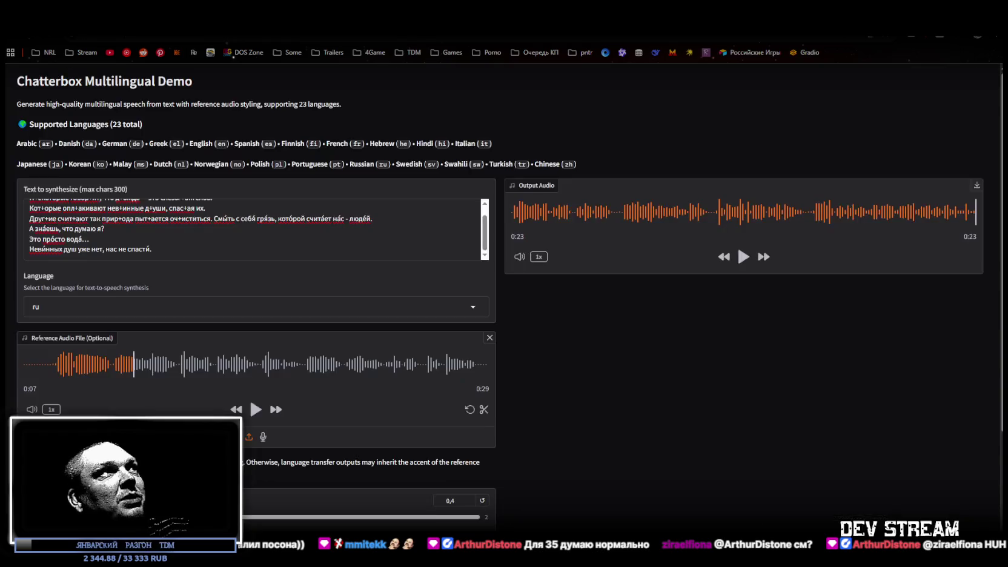
{"action": "key", "text": "ctrl+Tab"}
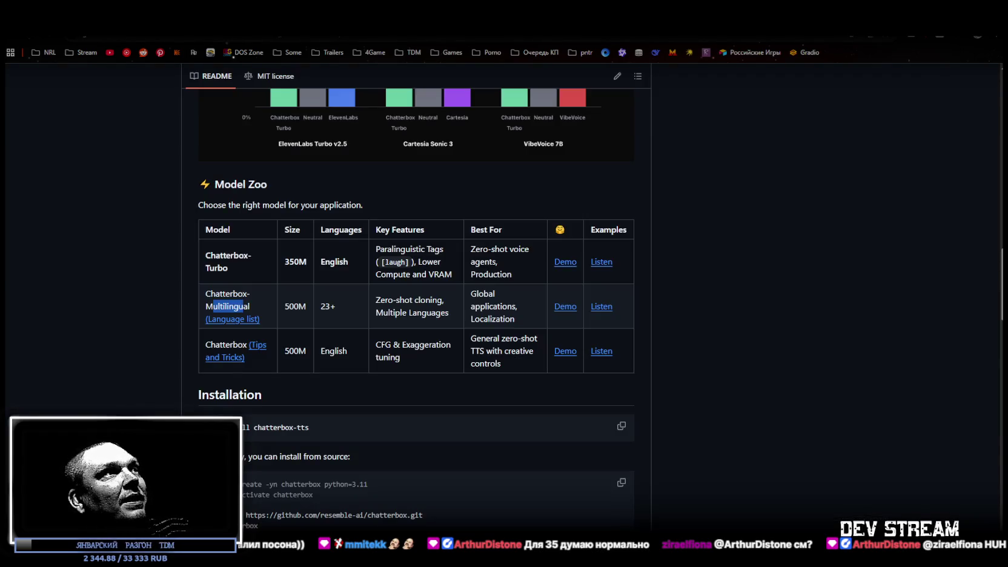
Step: Highlight the word Multilingual in the README's Model Zoo table
{"action": "key", "text": "ctrl+l"}
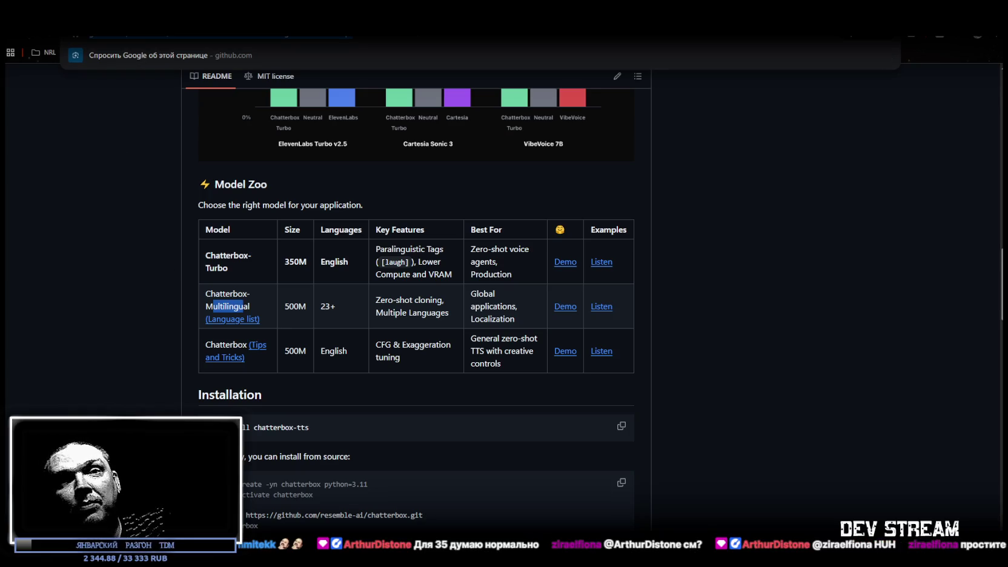
{"action": "key", "text": "Escape"}
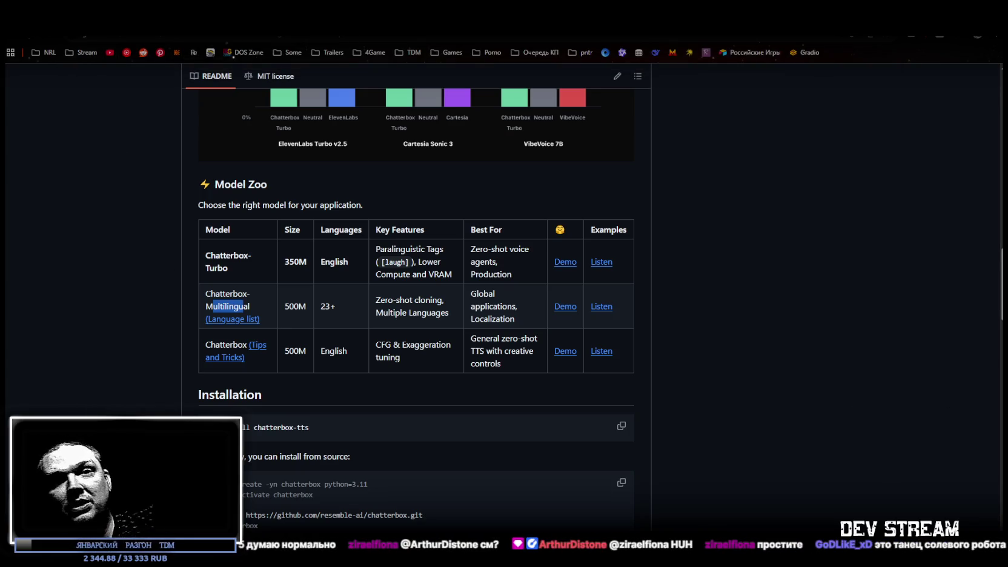
{"action": "scroll", "coordinate": [484, 340], "scroll_direction": "up", "scroll_amount": 10}
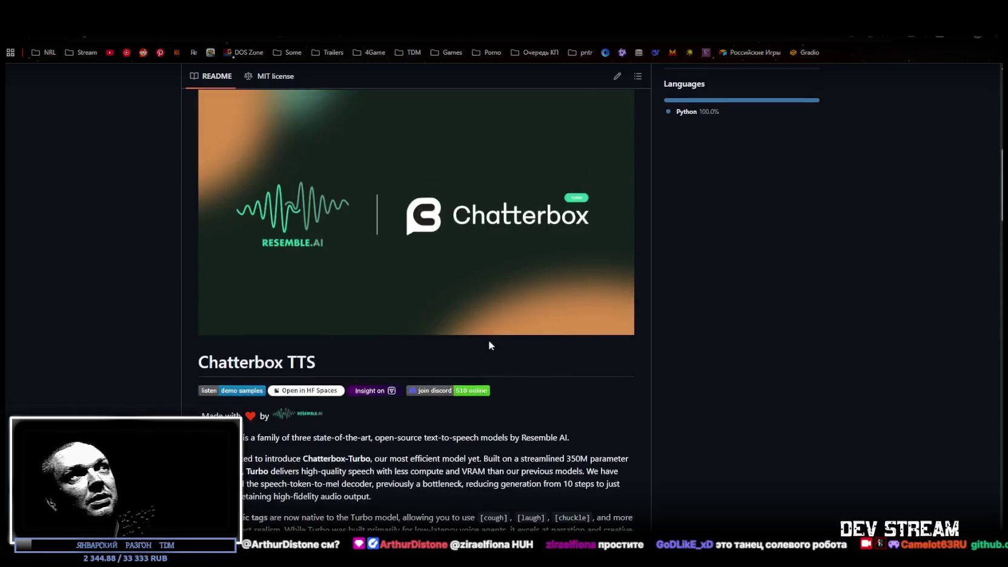
{"action": "scroll", "coordinate": [484, 339], "scroll_direction": "down", "scroll_amount": 10}
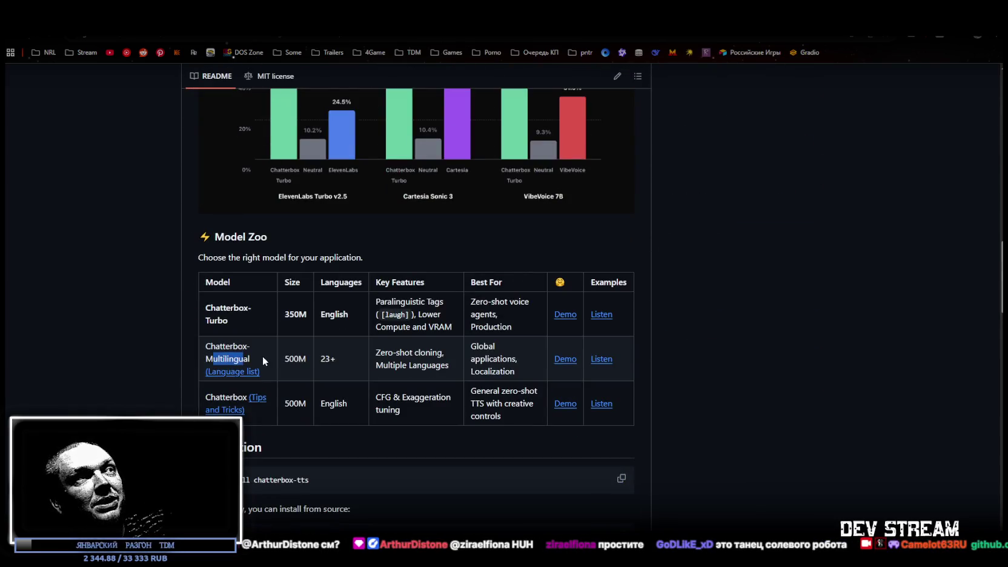
{"action": "left_click_drag", "start_coordinate": [254, 361], "coordinate": [181, 362]}
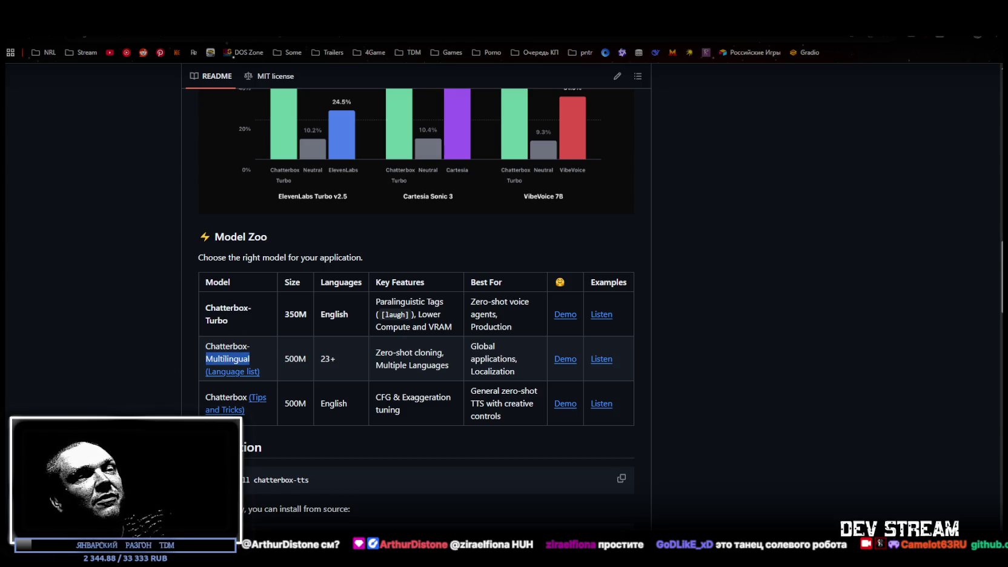
Step: Close the multilingual_app.py console and switch to the chatterbox folder in File Explorer
{"action": "key", "text": "alt+Tab"}
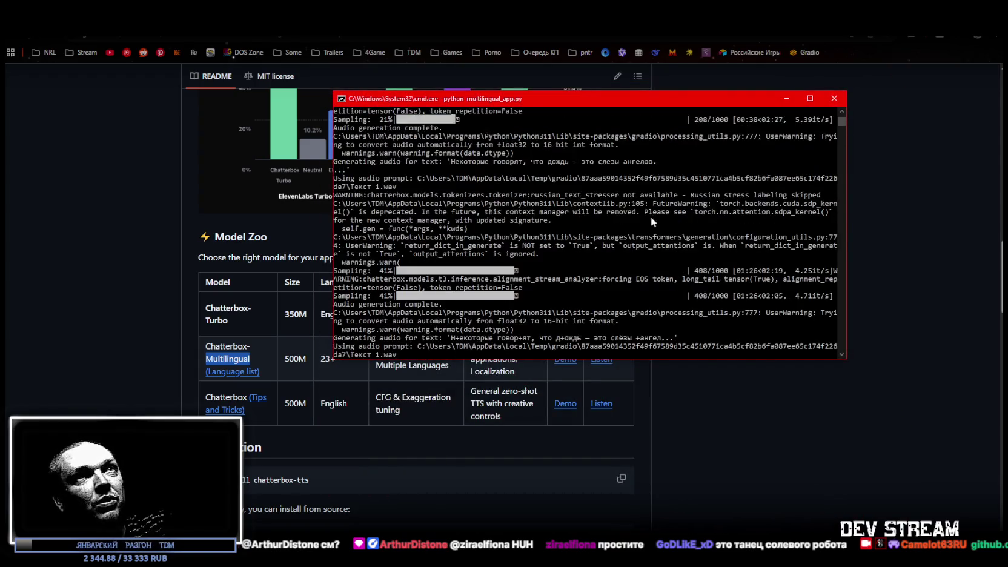
{"action": "scroll", "coordinate": [867, 92], "scroll_direction": "up", "scroll_amount": 1}
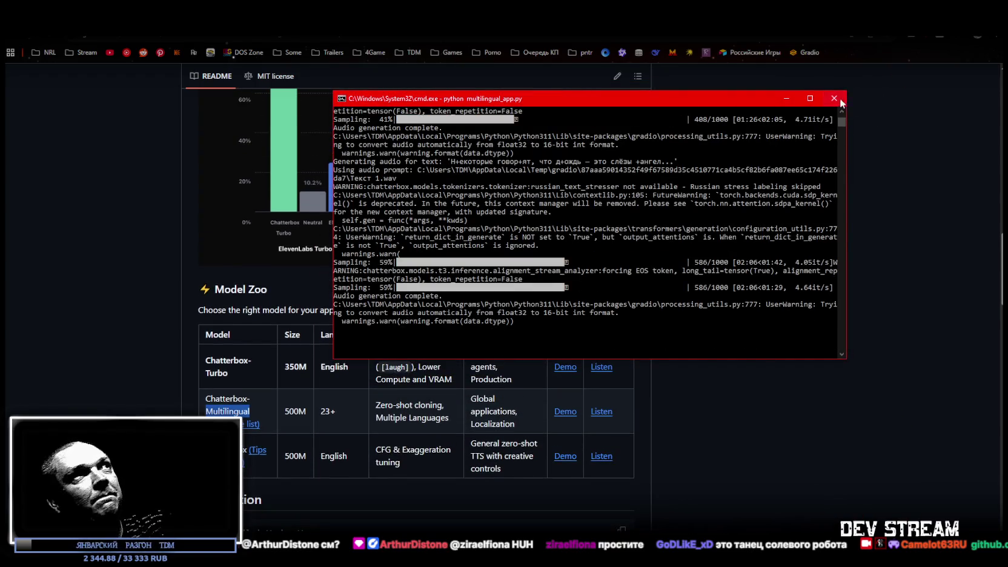
{"action": "left_click", "coordinate": [840, 101]}
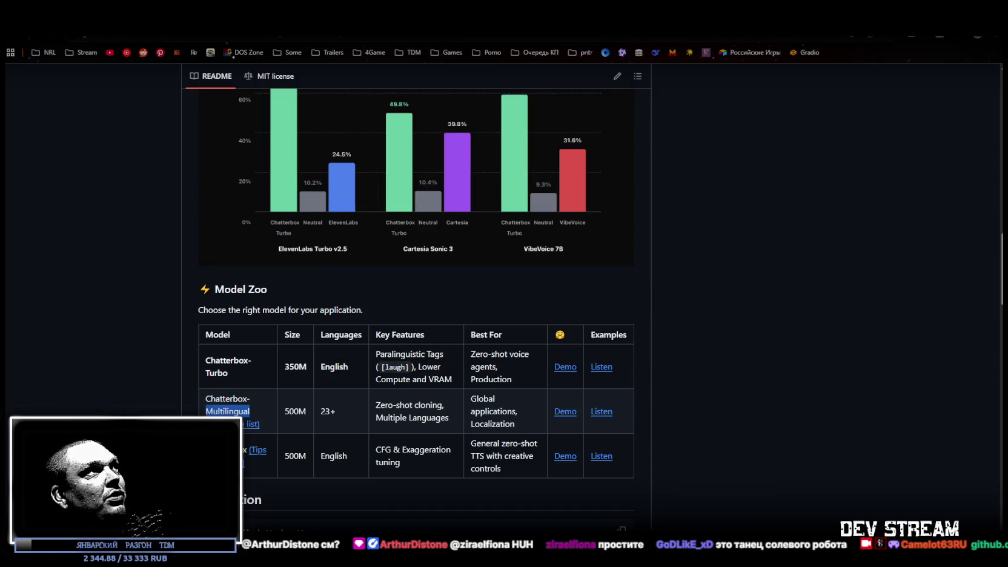
{"action": "mouse_move", "coordinate": [181, 30]}
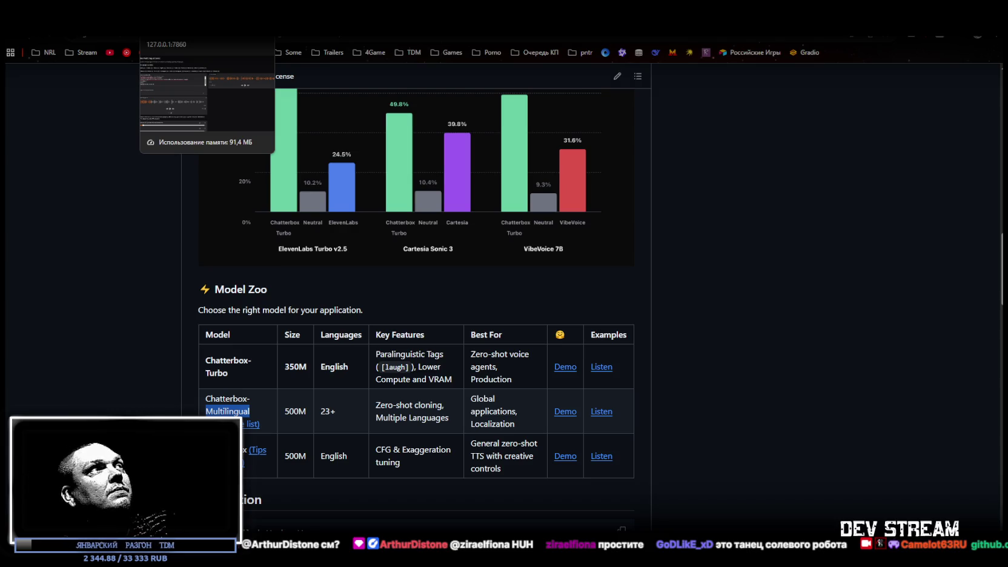
{"action": "left_click", "coordinate": [998, 38]}
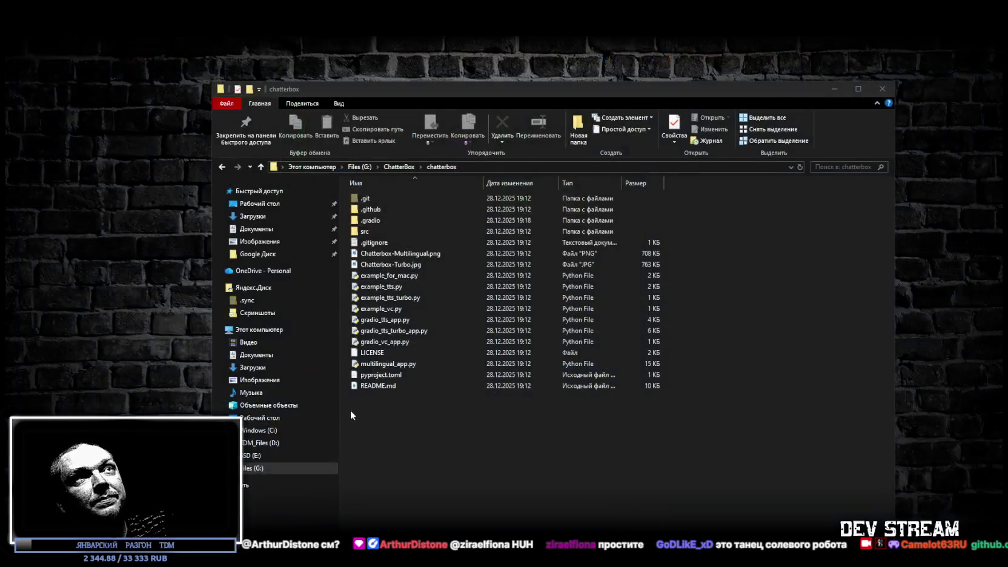
Step: Launch a command prompt in G:\ChatterBox\chatterbox by entering cmd in the address bar
{"action": "left_click", "coordinate": [834, 89]}
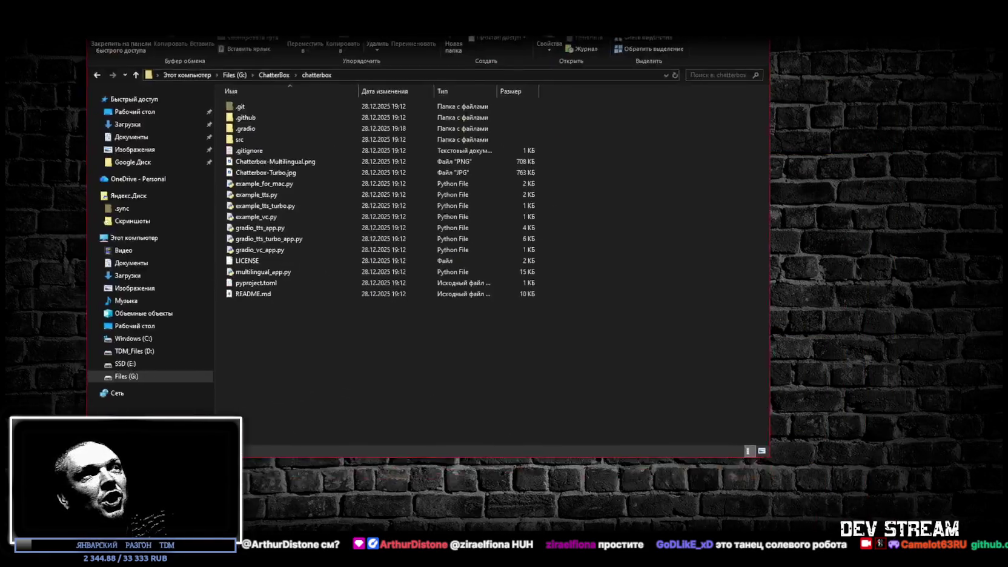
{"action": "left_click", "coordinate": [475, 127]}
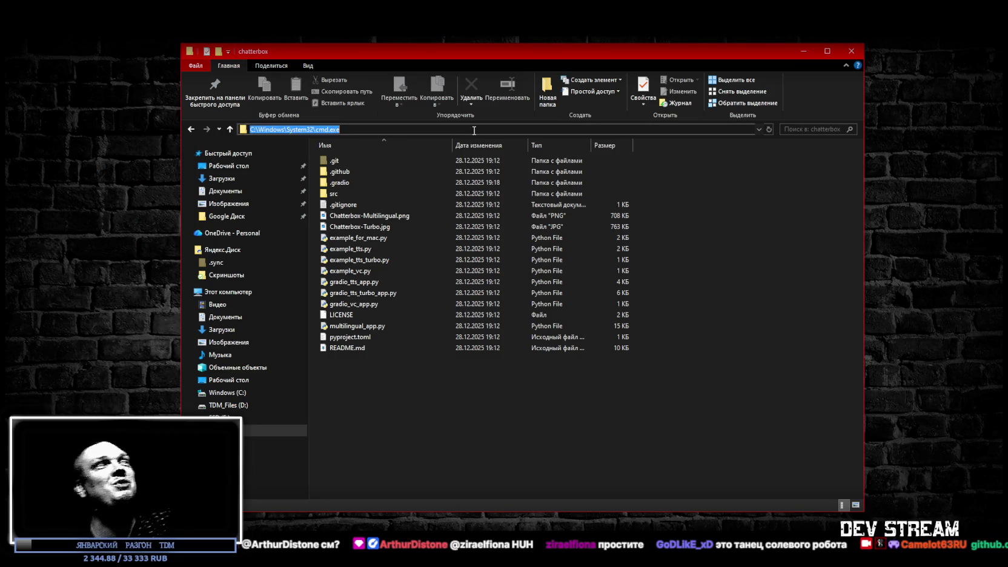
{"action": "type", "text": "cmd"}
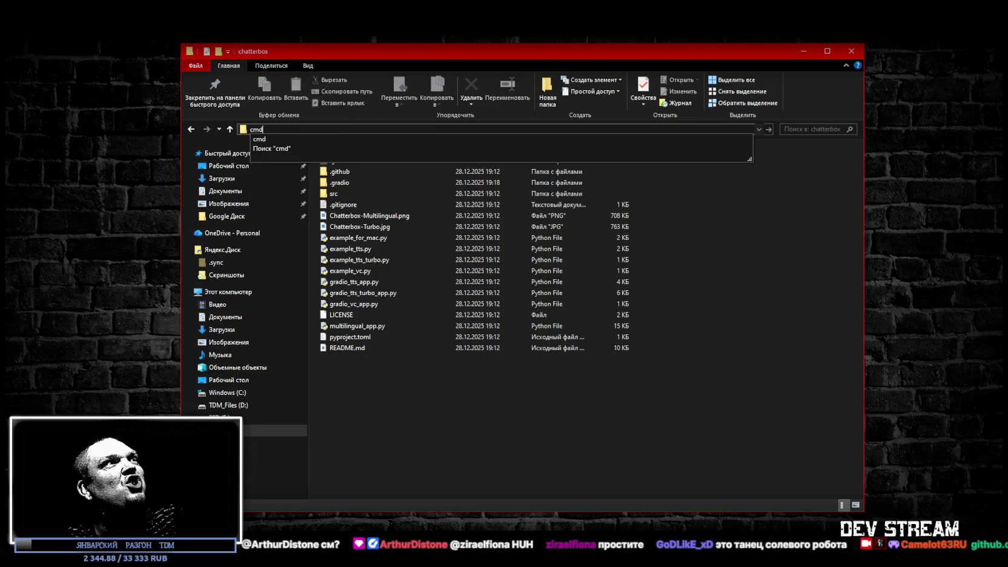
{"action": "key", "text": "Return"}
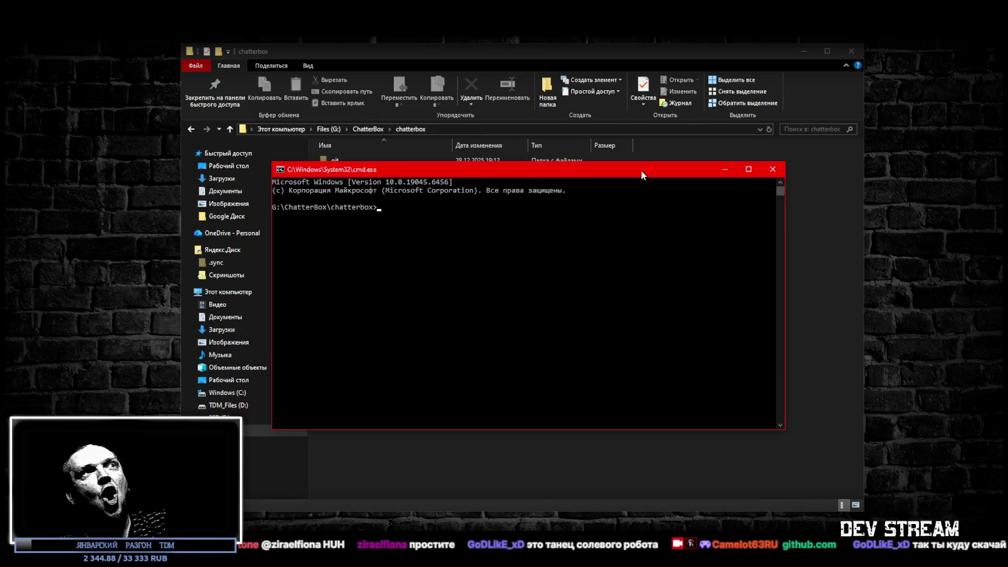
Step: Close the command prompt and go up to the ChatterBox folder with chatterbox and cuda
{"action": "left_click", "coordinate": [771, 175]}
{"action": "left_click", "coordinate": [851, 52]}
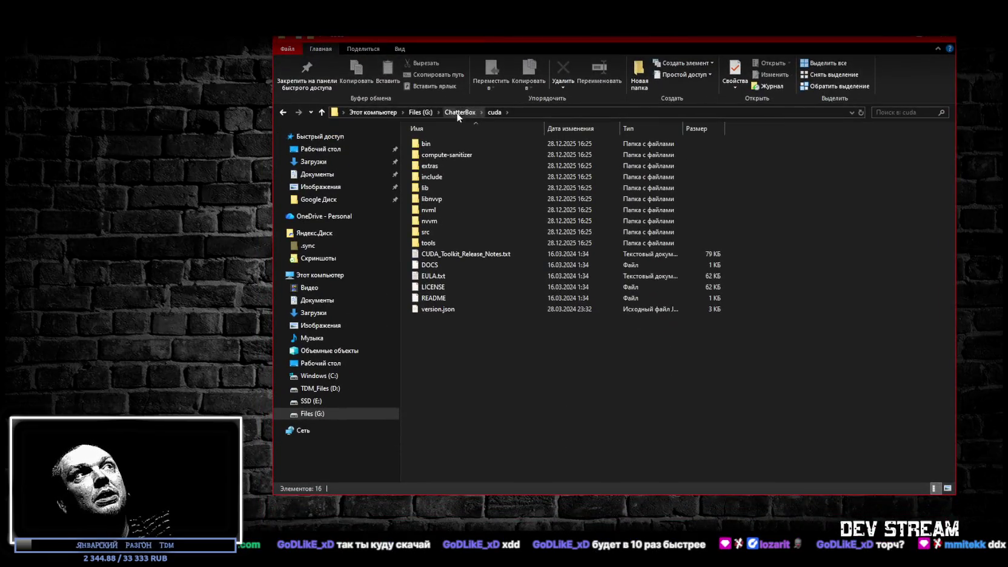
{"action": "left_click", "coordinate": [457, 113]}
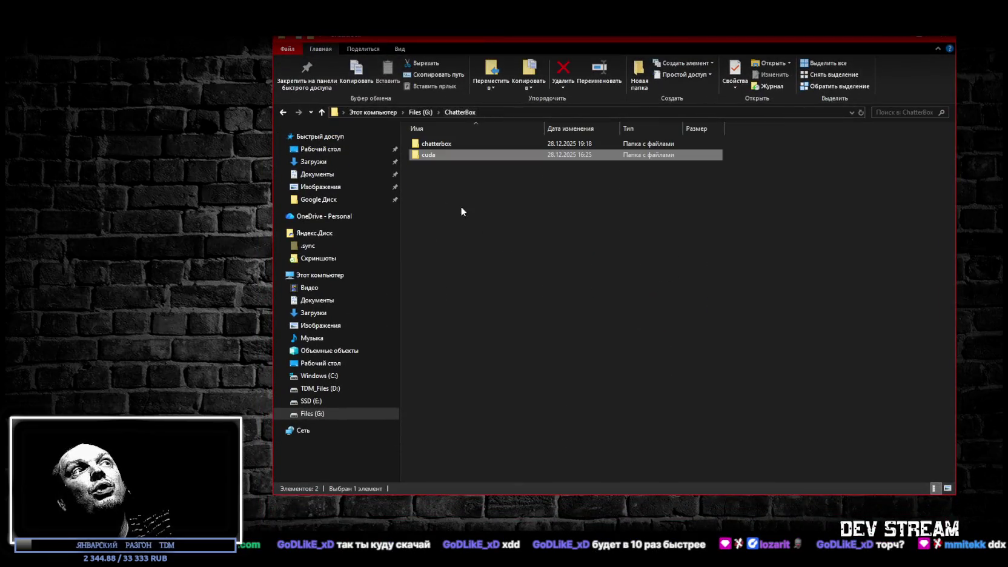
Step: Peek into the chatterbox subfolder, then view the cuda folder's files and close File Explorer
{"action": "left_click", "coordinate": [435, 145]}
{"action": "double_click", "coordinate": [435, 145]}
{"action": "key", "text": "alt+Left"}
{"action": "double_click", "coordinate": [422, 155]}
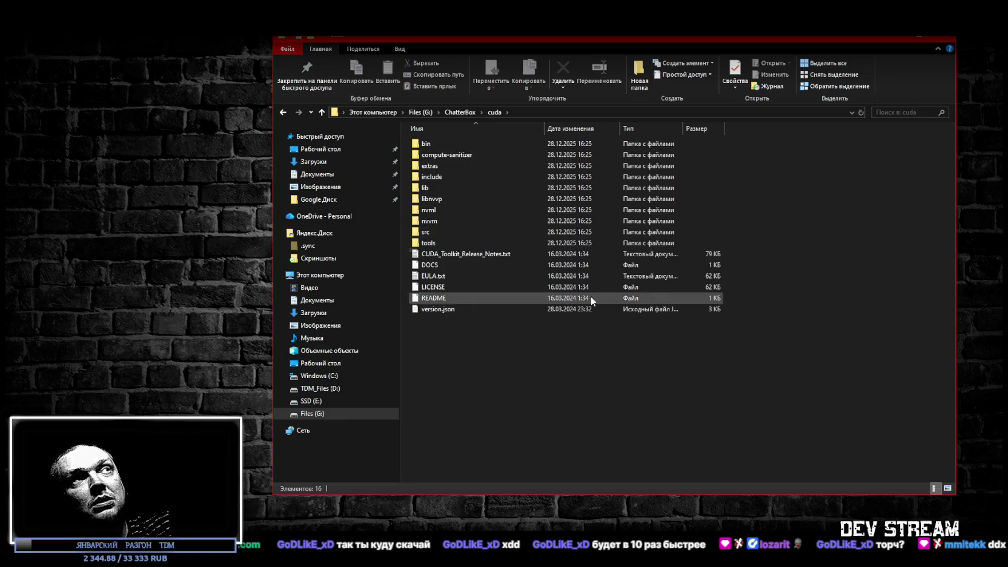
{"action": "left_click", "coordinate": [951, 39]}
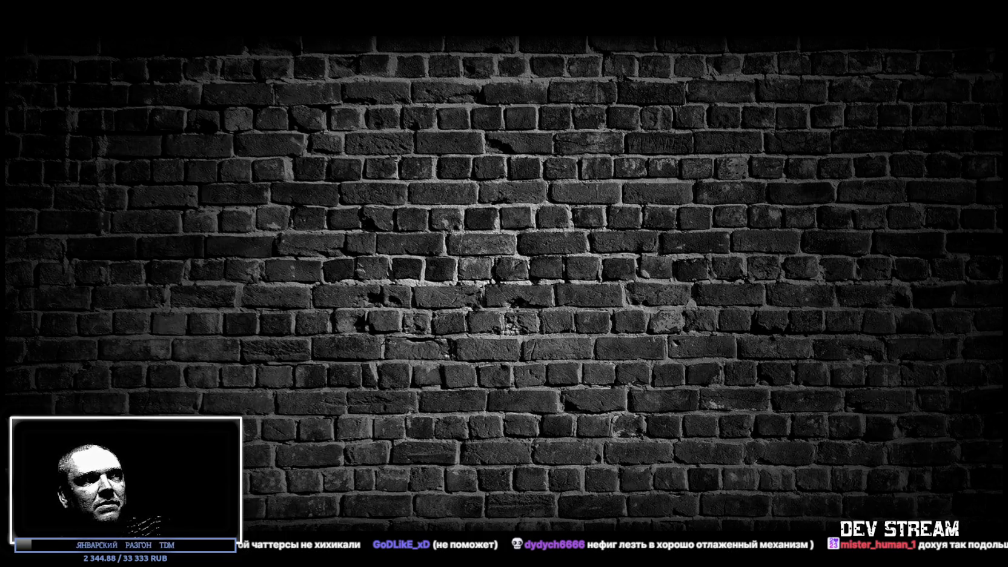
Step: Skim the ruaccent_portable README, then scroll the chatterbox repo README down to Watermark extraction
{"action": "scroll", "coordinate": [377, 191], "scroll_direction": "down", "scroll_amount": 5}
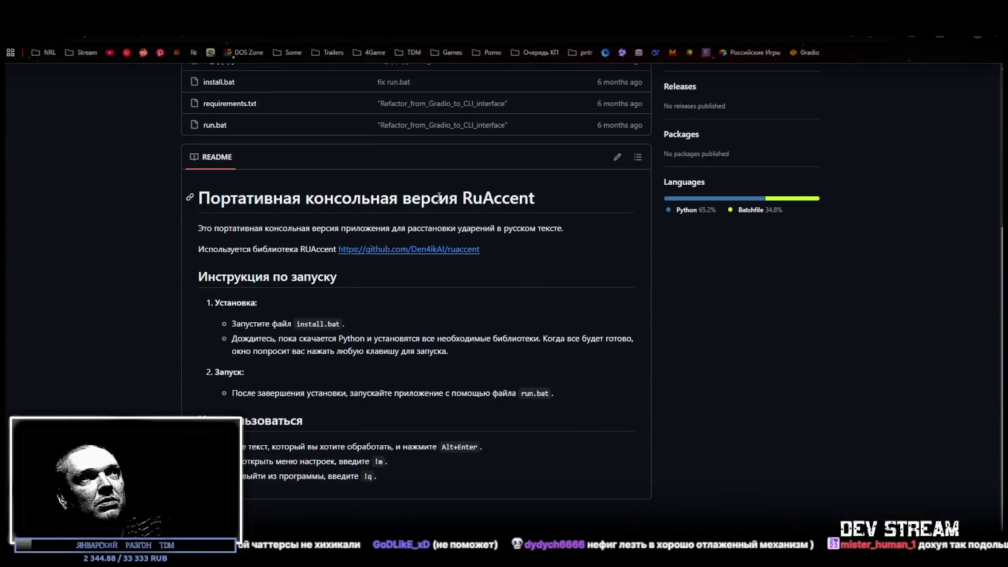
{"action": "scroll", "coordinate": [445, 209], "scroll_direction": "up", "scroll_amount": 4}
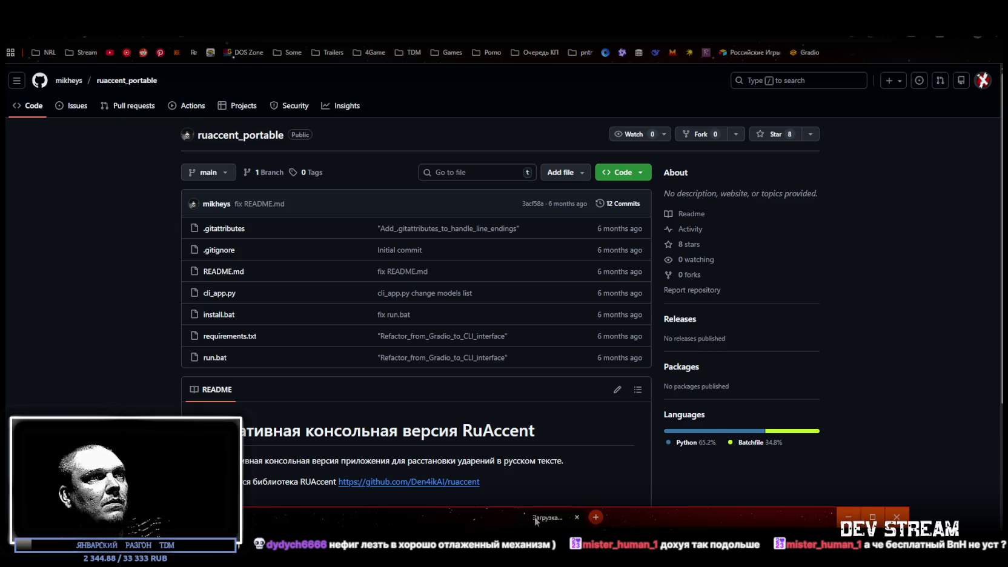
{"action": "key", "text": "ctrl+Tab"}
{"action": "scroll", "coordinate": [339, 258], "scroll_direction": "down", "scroll_amount": 15}
{"action": "scroll", "coordinate": [338, 257], "scroll_direction": "down", "scroll_amount": 8}
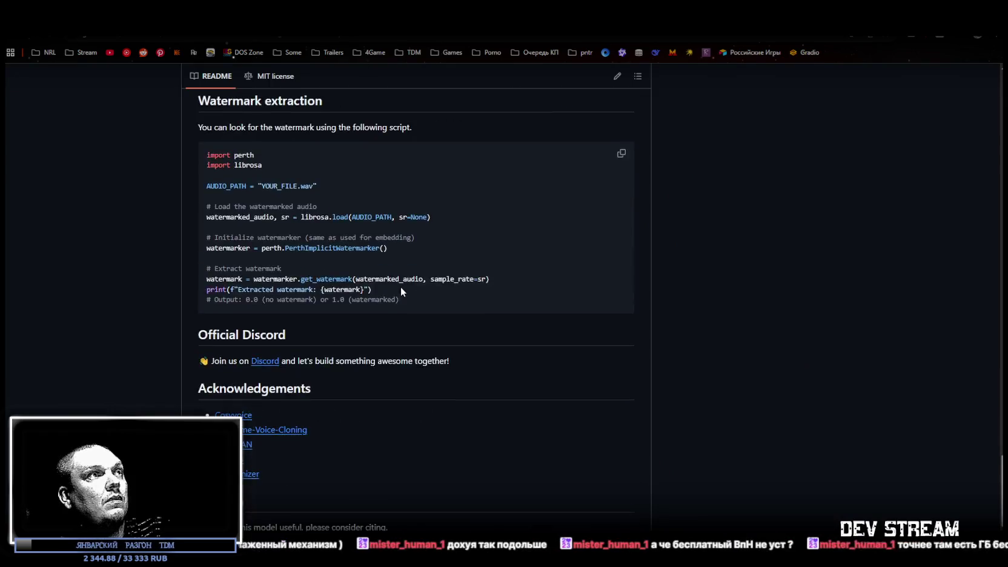
Step: Scroll to the Installation section and highlight python=3.11 and the commented conda create lines
{"action": "scroll", "coordinate": [429, 299], "scroll_direction": "up", "scroll_amount": 8}
{"action": "scroll", "coordinate": [438, 288], "scroll_direction": "up", "scroll_amount": 10}
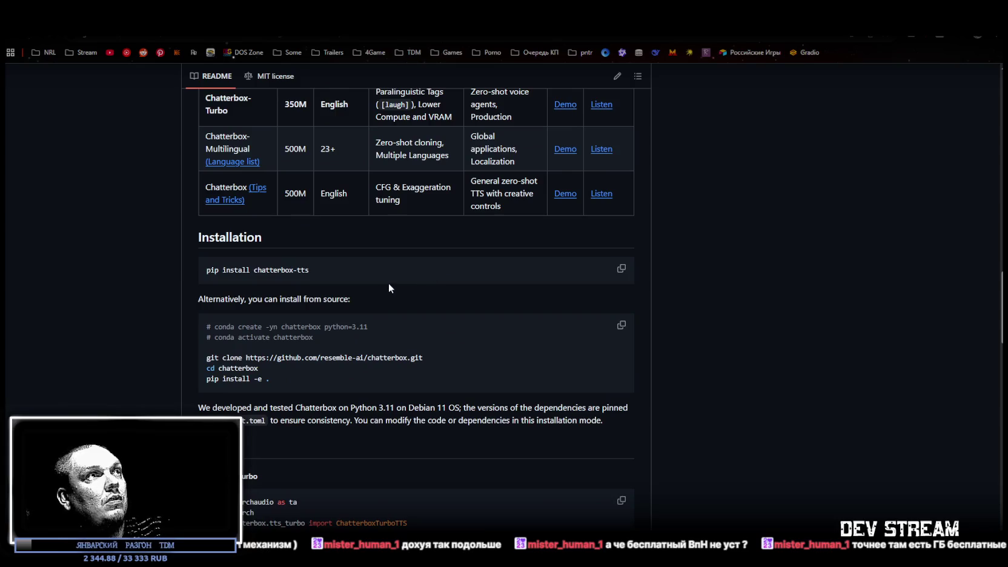
{"action": "scroll", "coordinate": [486, 302], "scroll_direction": "down", "scroll_amount": 1}
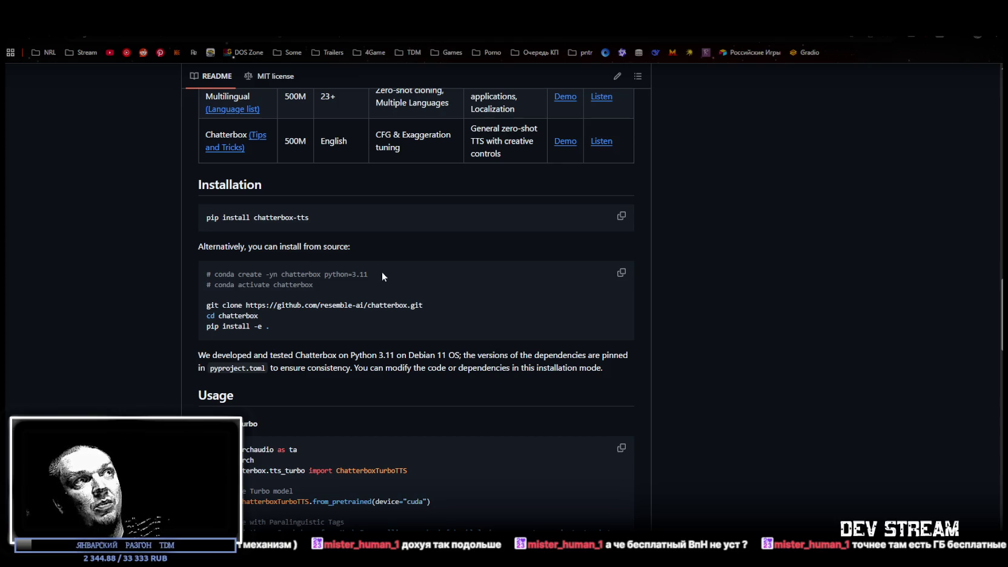
{"action": "mouse_move", "coordinate": [368, 273]}
{"action": "left_mouse_down"}
{"action": "mouse_move", "coordinate": [310, 274]}
{"action": "mouse_move", "coordinate": [325, 273]}
{"action": "left_mouse_up"}
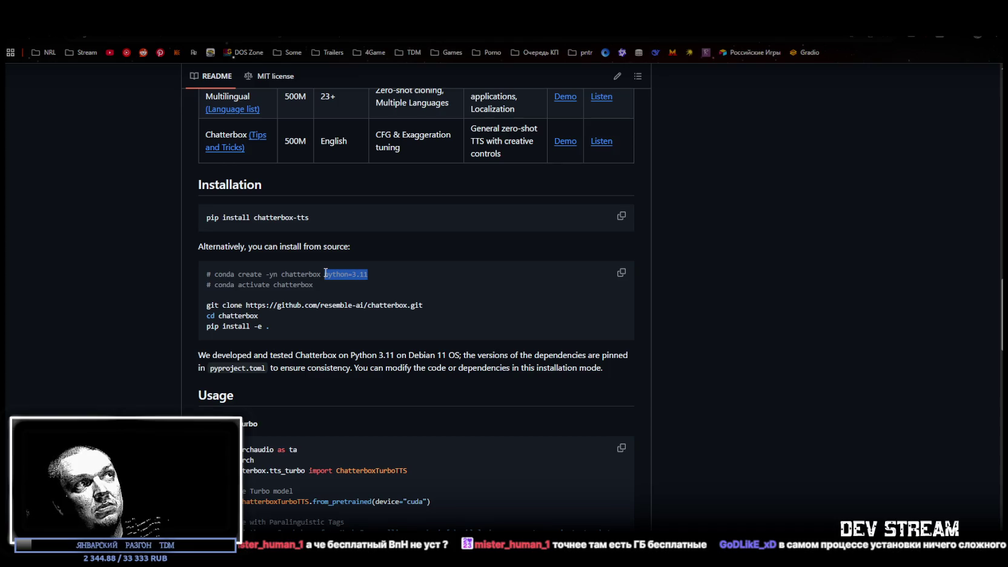
{"action": "left_click", "coordinate": [343, 296]}
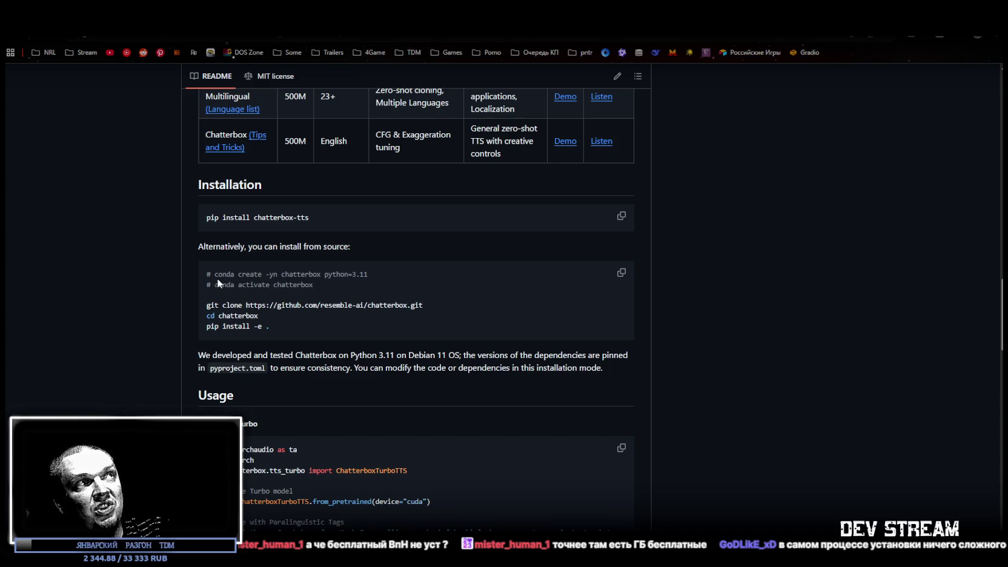
{"action": "left_click_drag", "start_coordinate": [214, 274], "coordinate": [262, 274]}
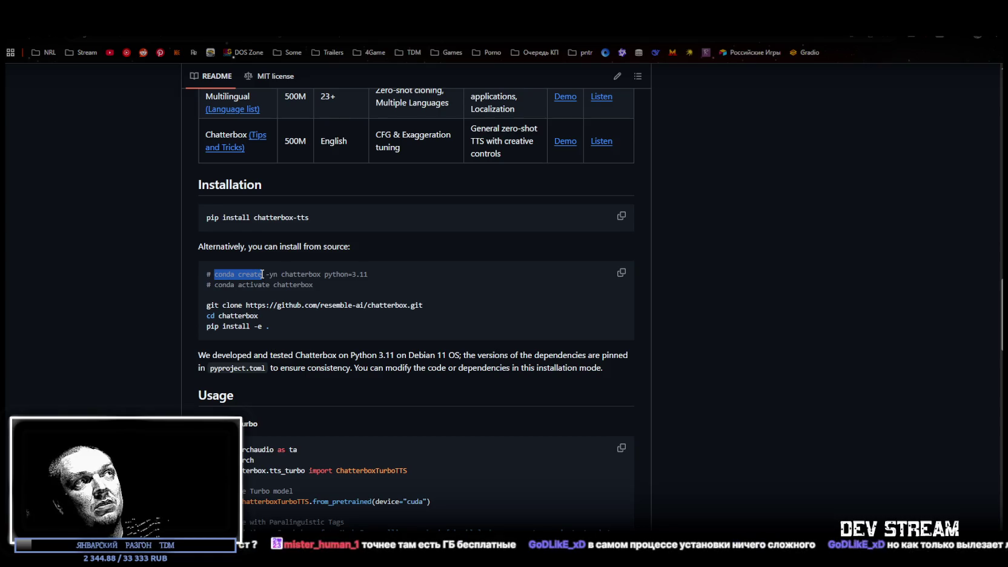
{"action": "left_click", "coordinate": [262, 274]}
{"action": "left_click_drag", "start_coordinate": [314, 285], "coordinate": [197, 276]}
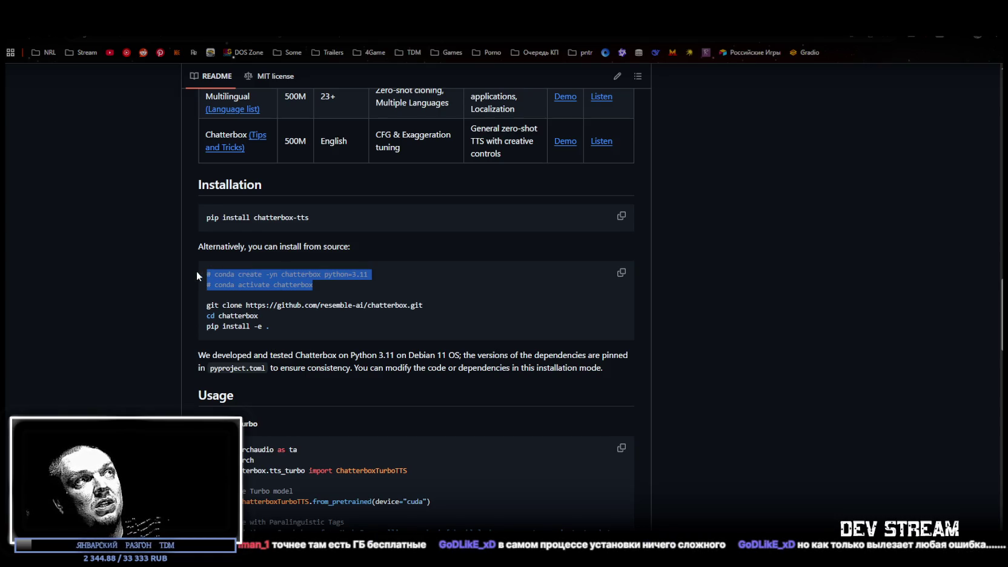
{"action": "left_click", "coordinate": [336, 291]}
Step: Point out python=3.11 and the git clone command line, then open File Explorer at Quick access
{"action": "left_click_drag", "start_coordinate": [325, 275], "coordinate": [386, 278]}
{"action": "left_click", "coordinate": [339, 290]}
{"action": "left_click_drag", "start_coordinate": [208, 307], "coordinate": [418, 307]}
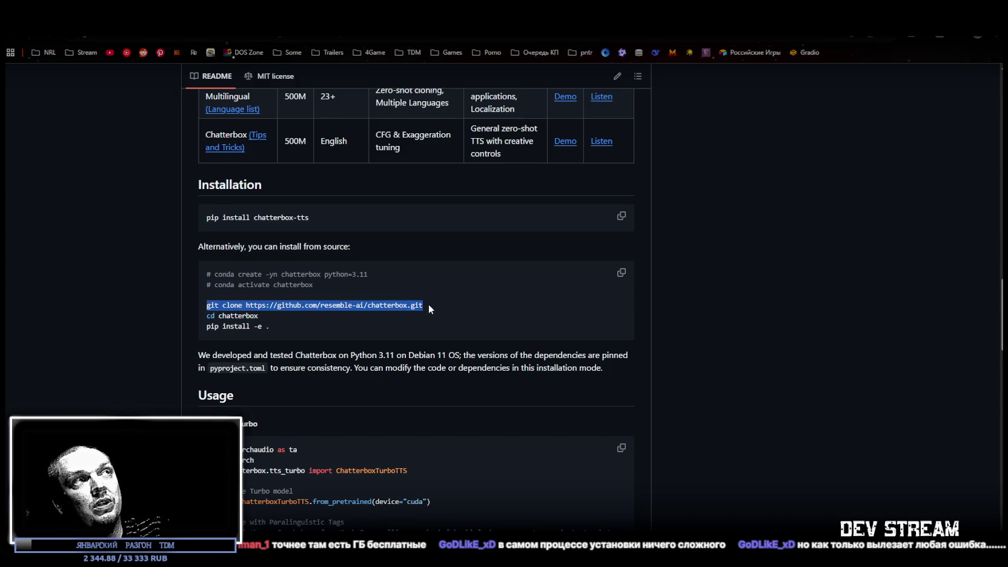
{"action": "left_click", "coordinate": [434, 306]}
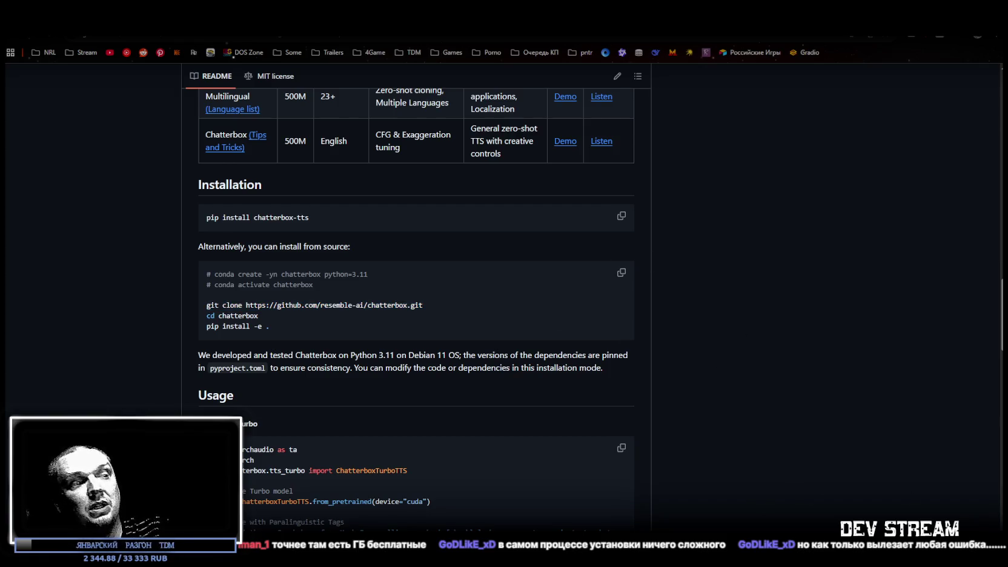
{"action": "key", "text": "super+e"}
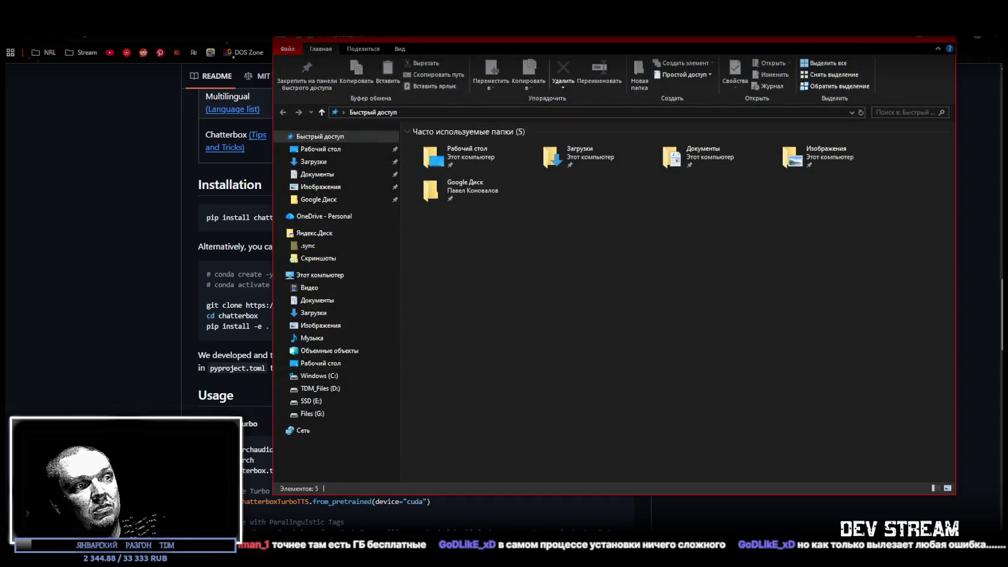
Step: Open the ChatterBox folder on Files (G:) and bring its window back in front
{"action": "left_click", "coordinate": [315, 414]}
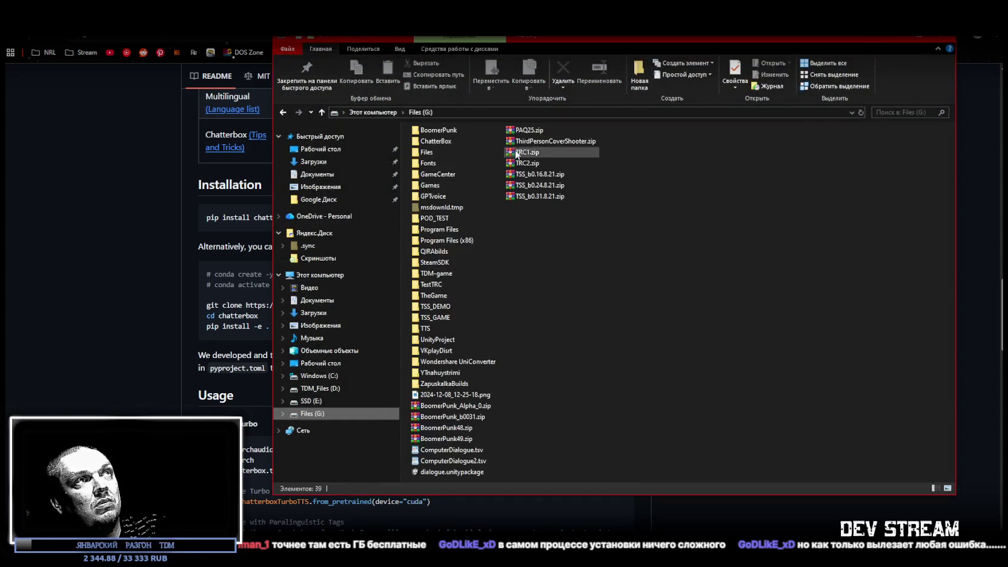
{"action": "double_click", "coordinate": [437, 141]}
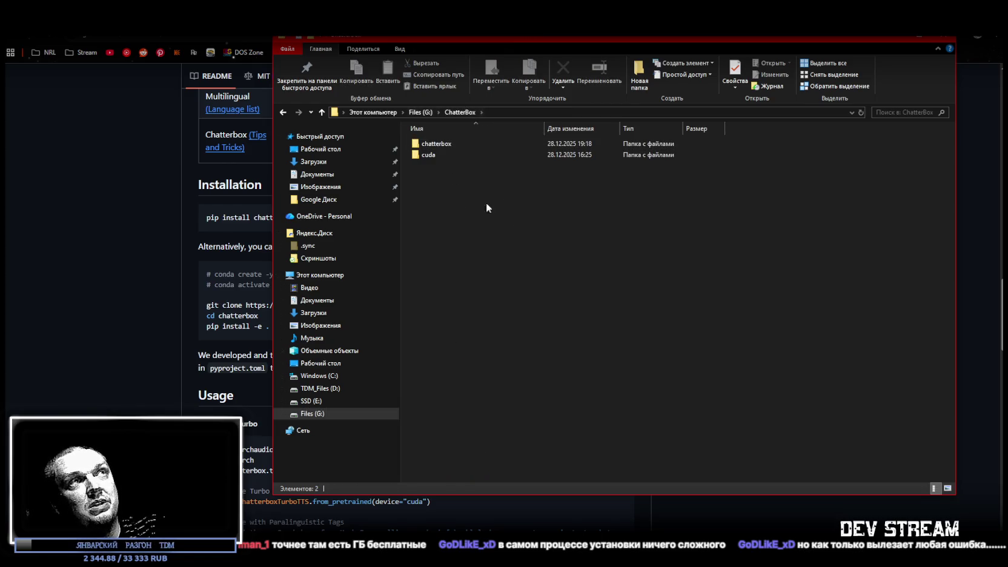
{"action": "key", "text": "super+Down"}
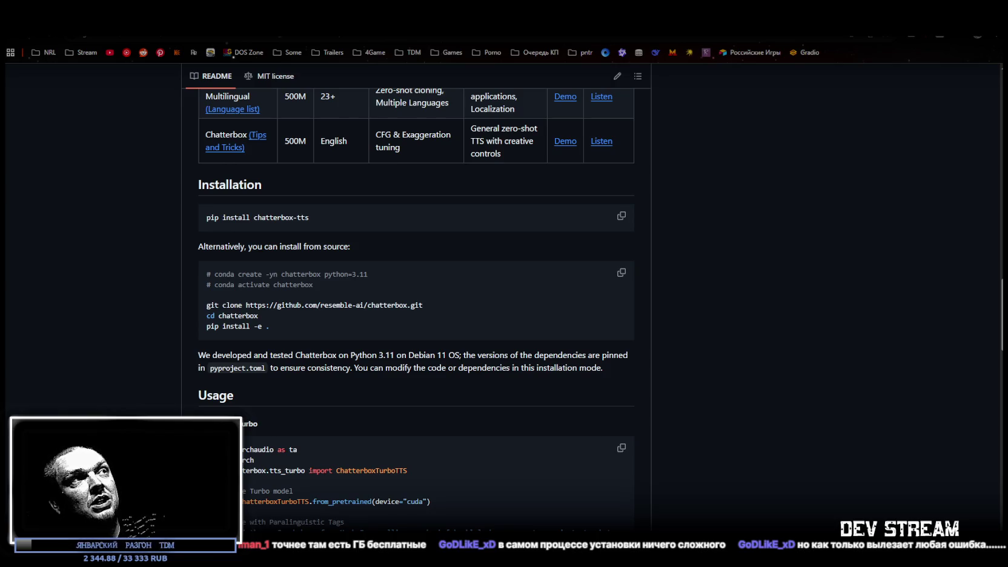
{"action": "key", "text": "alt+Tab"}
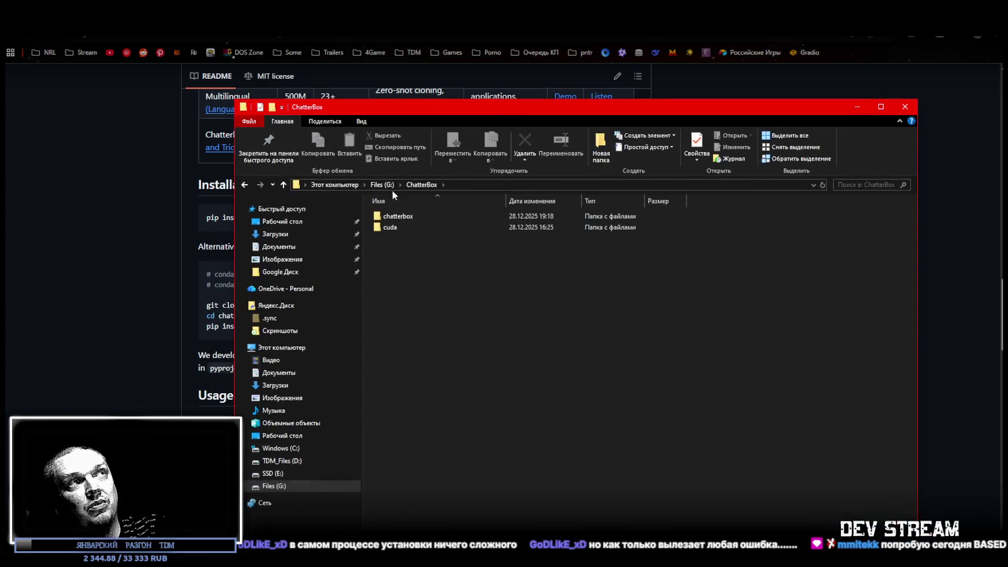
Step: Launch a cmd prompt in G:\ChatterBox from the address bar, then return to the GitHub README
{"action": "left_click", "coordinate": [465, 185]}
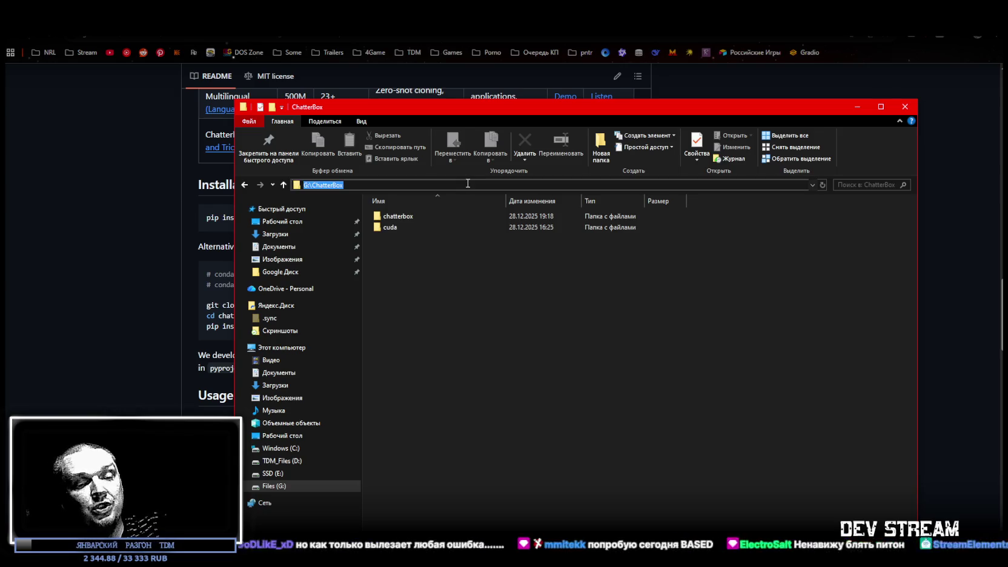
{"action": "type", "text": "cmd"}
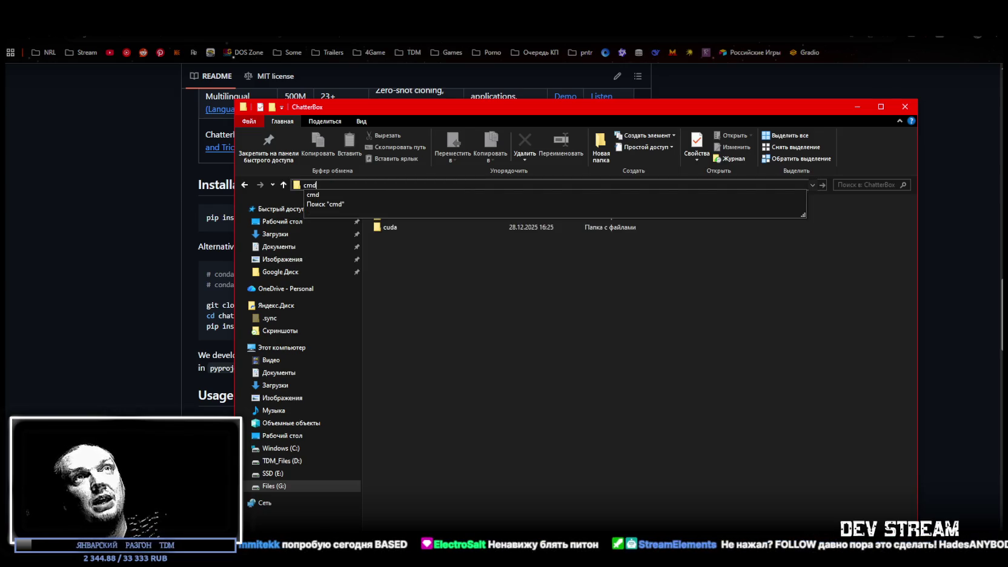
{"action": "key", "text": "Down"}
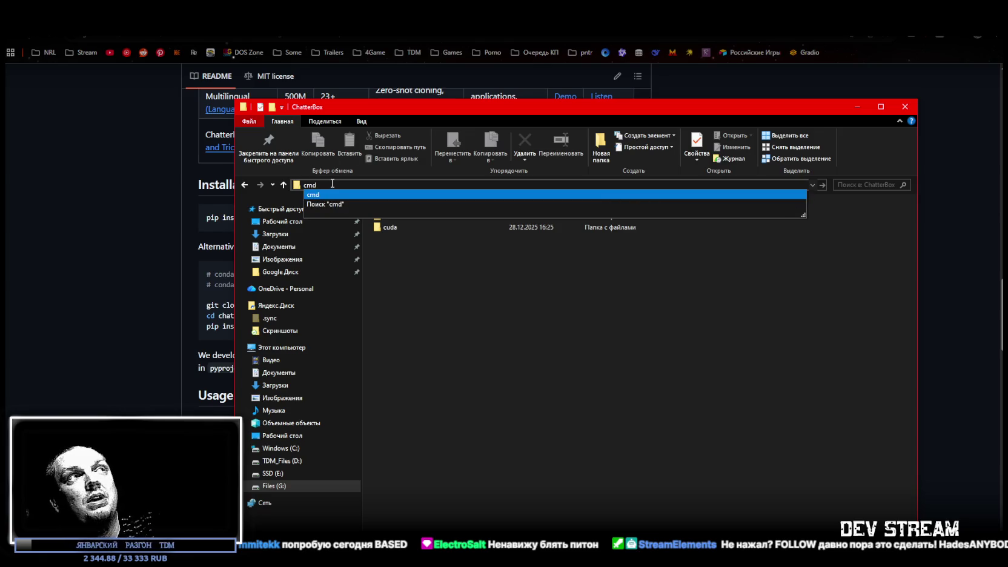
{"action": "key", "text": "Return"}
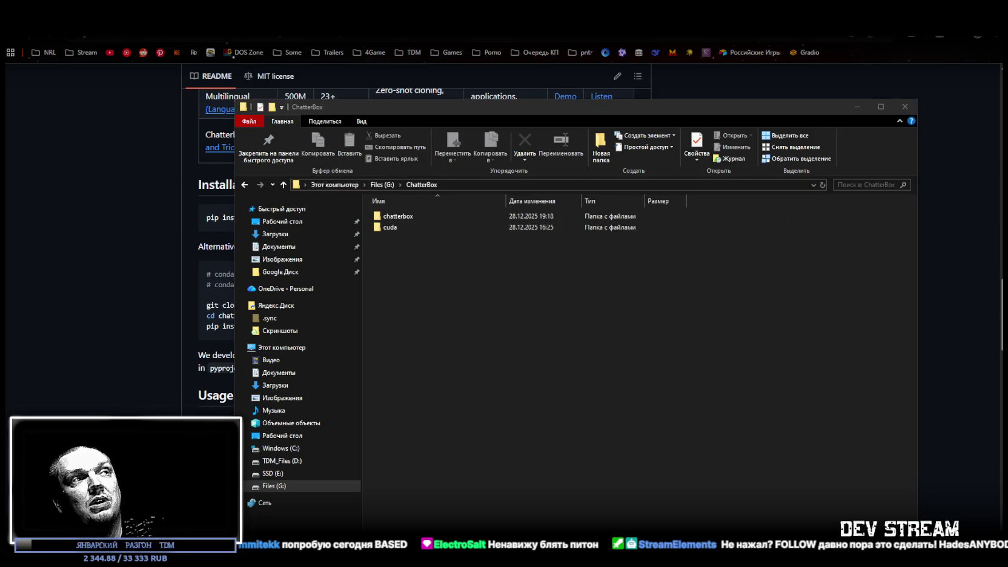
{"action": "key", "text": "alt+Tab"}
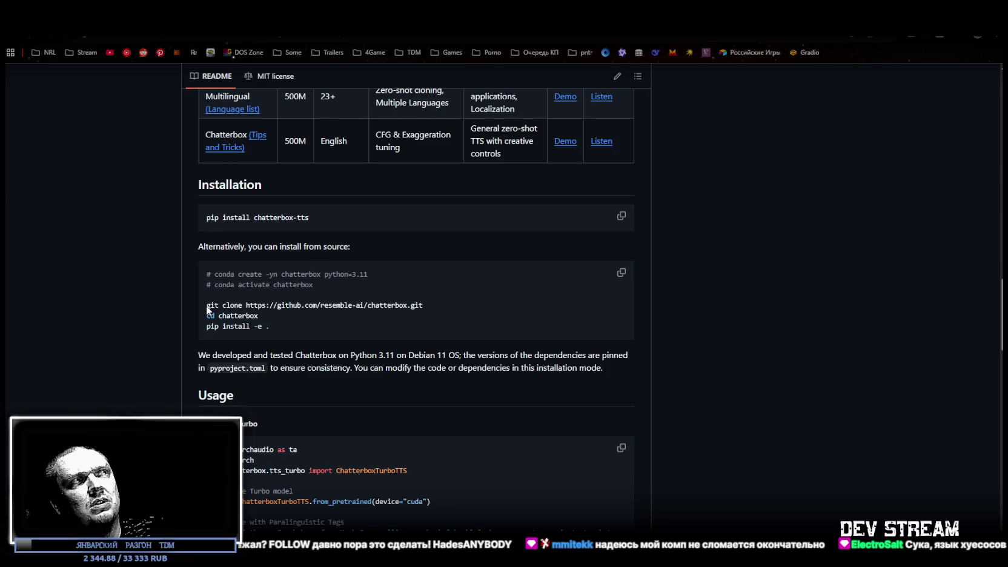
{"action": "left_click_drag", "start_coordinate": [206, 305], "coordinate": [457, 306]}
{"action": "left_click", "coordinate": [304, 319]}
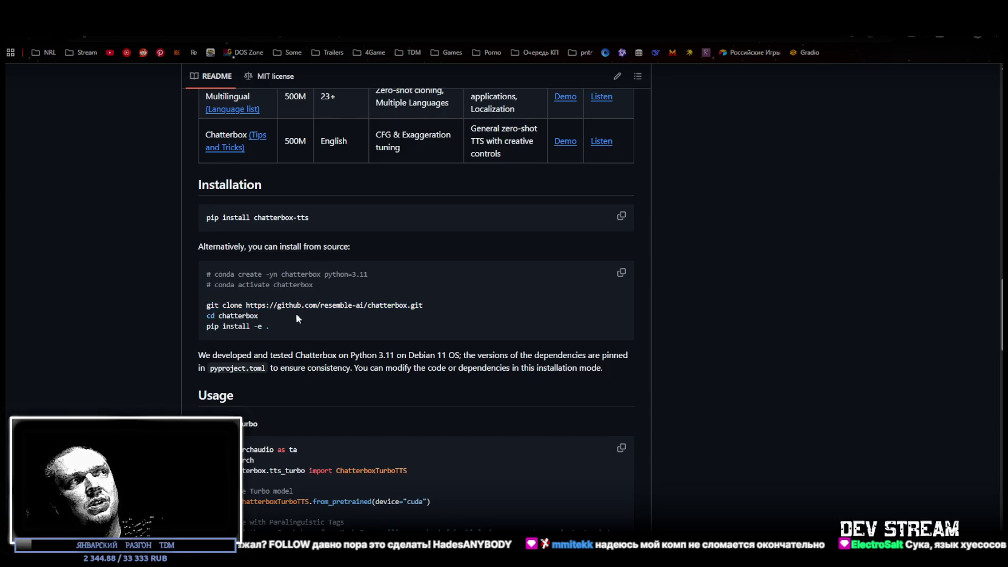
{"action": "left_click_drag", "start_coordinate": [207, 320], "coordinate": [275, 321]}
{"action": "left_click", "coordinate": [277, 321]}
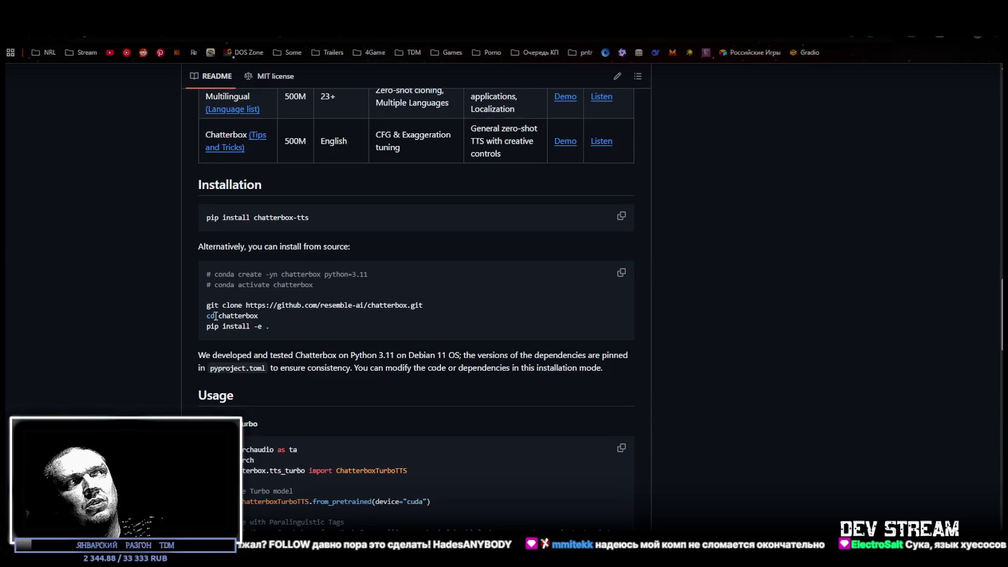
{"action": "left_click_drag", "start_coordinate": [206, 327], "coordinate": [269, 327]}
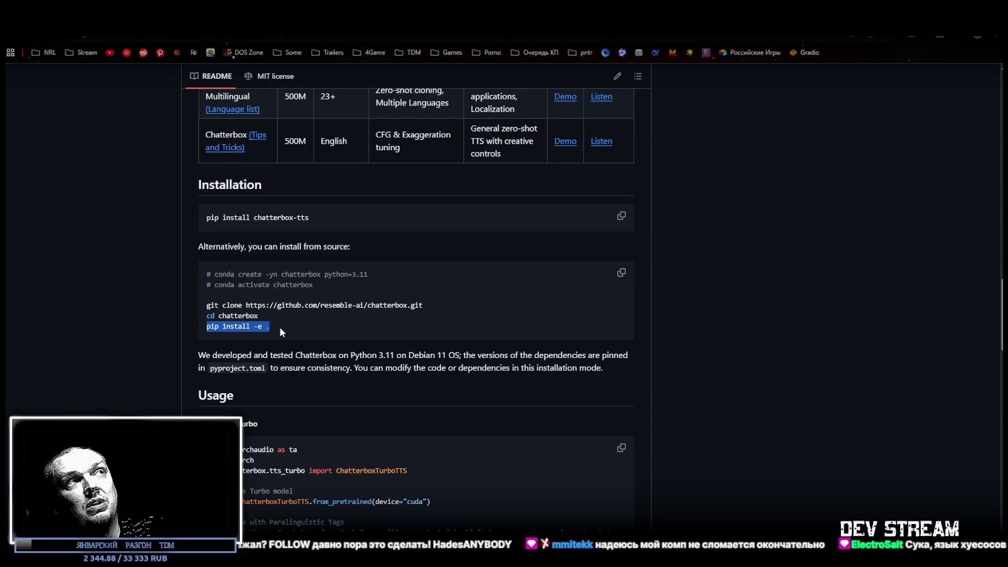
{"action": "left_click", "coordinate": [281, 325]}
{"action": "scroll", "coordinate": [460, 394], "scroll_direction": "down", "scroll_amount": 3}
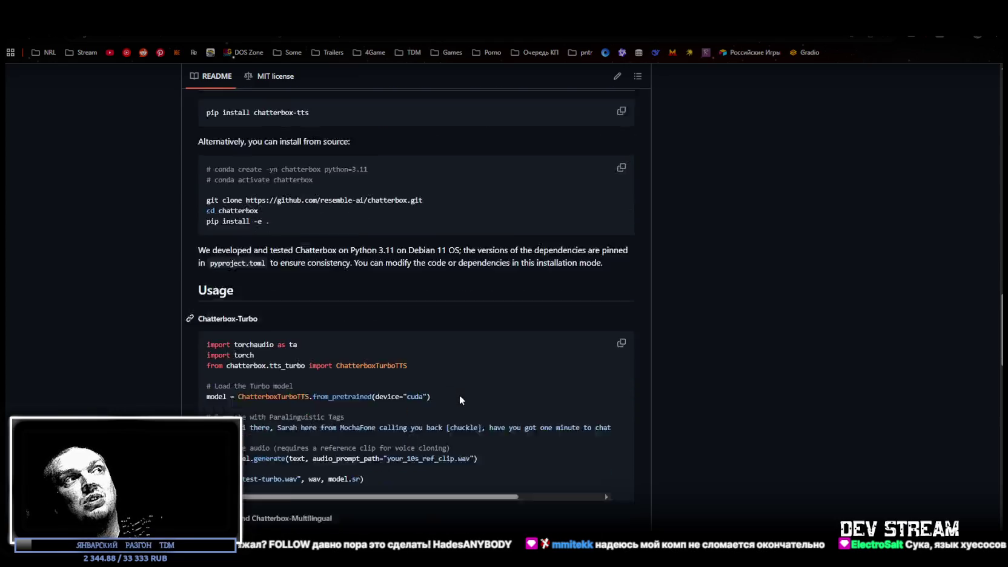
{"action": "scroll", "coordinate": [727, 424], "scroll_direction": "up", "scroll_amount": 5}
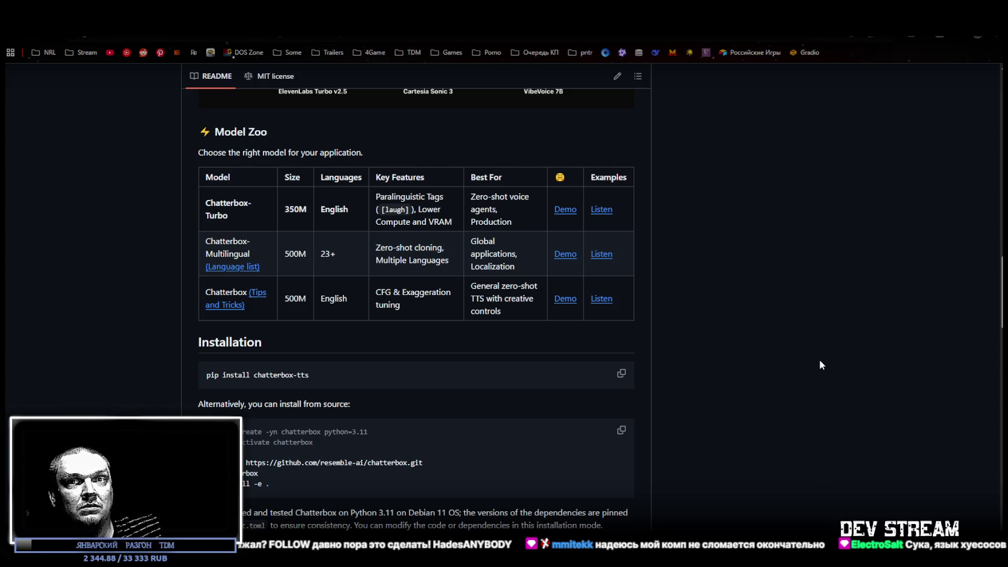
{"action": "scroll", "coordinate": [820, 360], "scroll_direction": "down", "scroll_amount": 2}
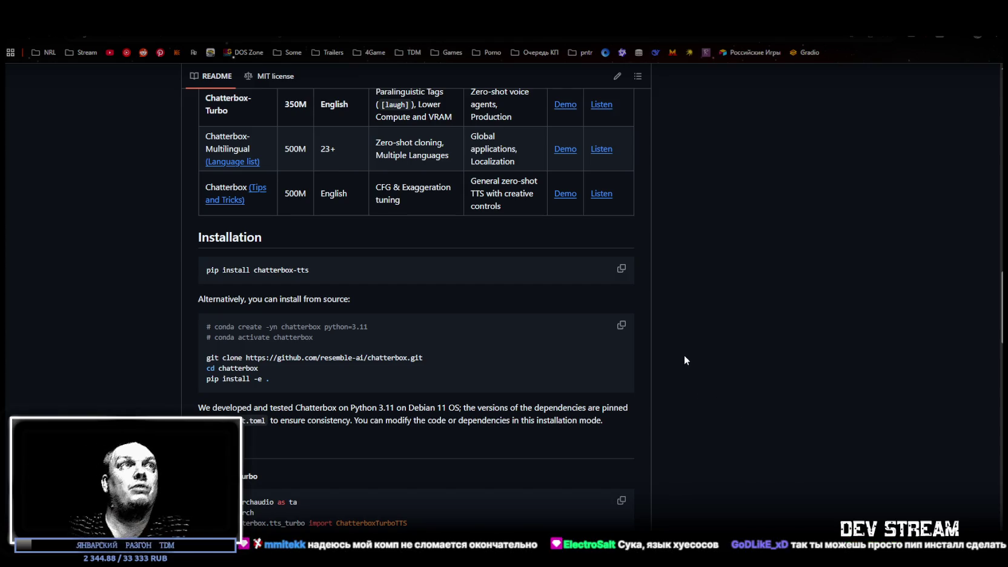
{"action": "left_click_drag", "start_coordinate": [287, 381], "coordinate": [206, 357]}
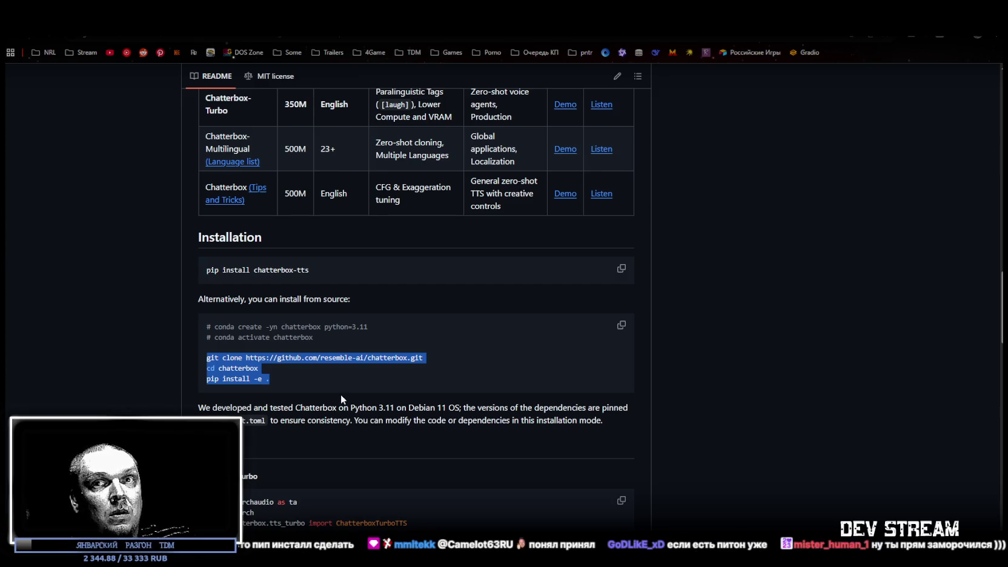
{"action": "left_click", "coordinate": [300, 385]}
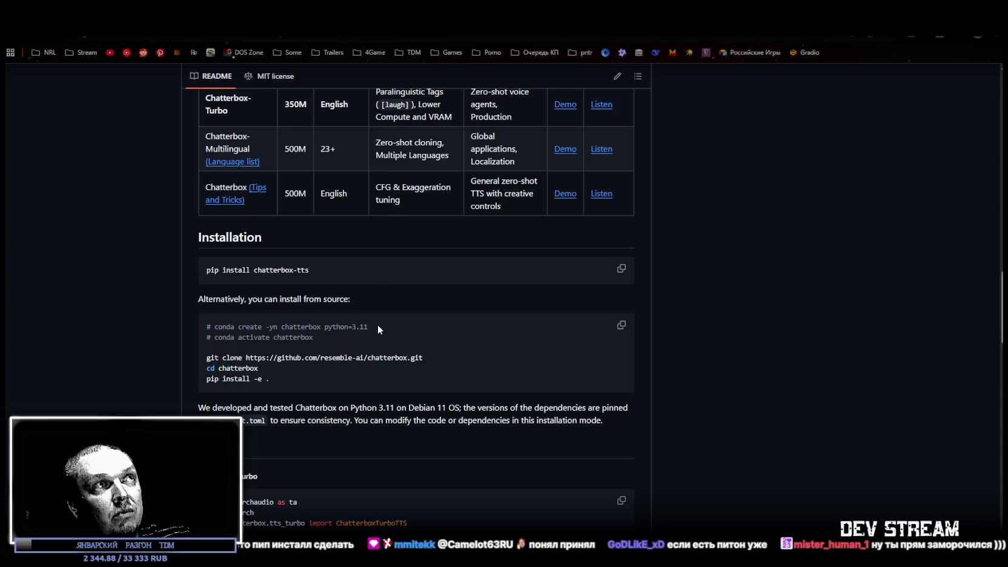
{"action": "left_click_drag", "start_coordinate": [368, 327], "coordinate": [324, 327]}
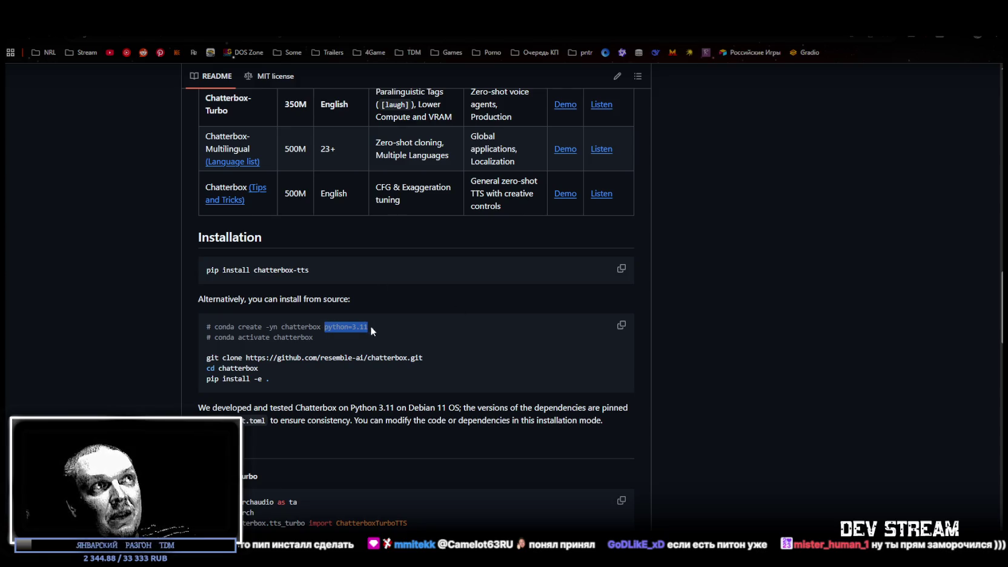
{"action": "left_click", "coordinate": [437, 308]}
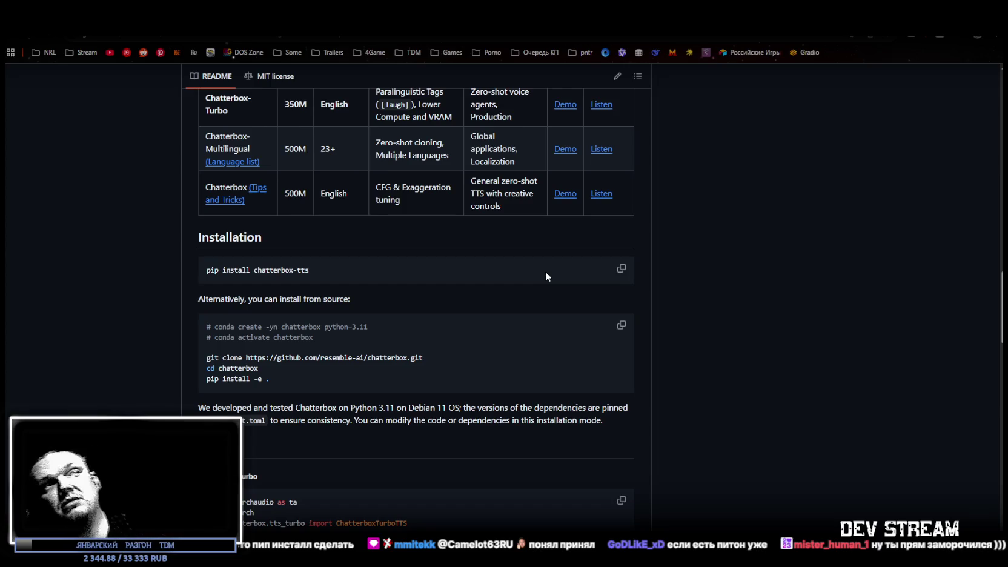
{"action": "left_click_drag", "start_coordinate": [367, 327], "coordinate": [327, 327]}
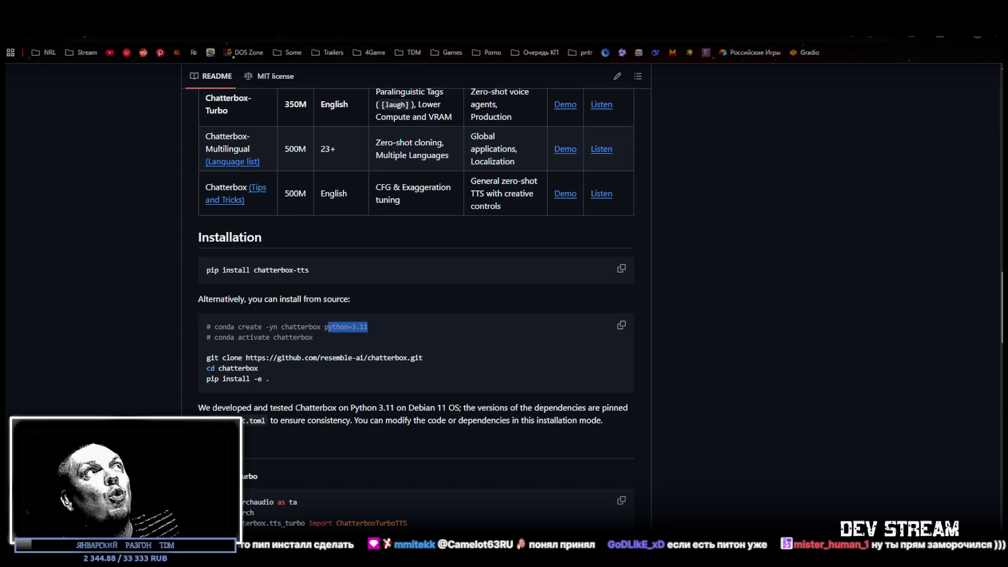
Step: Close the G:\ChatterBox Command Prompt and put away the ChatterBox folder window
{"action": "key", "text": "alt+Tab"}
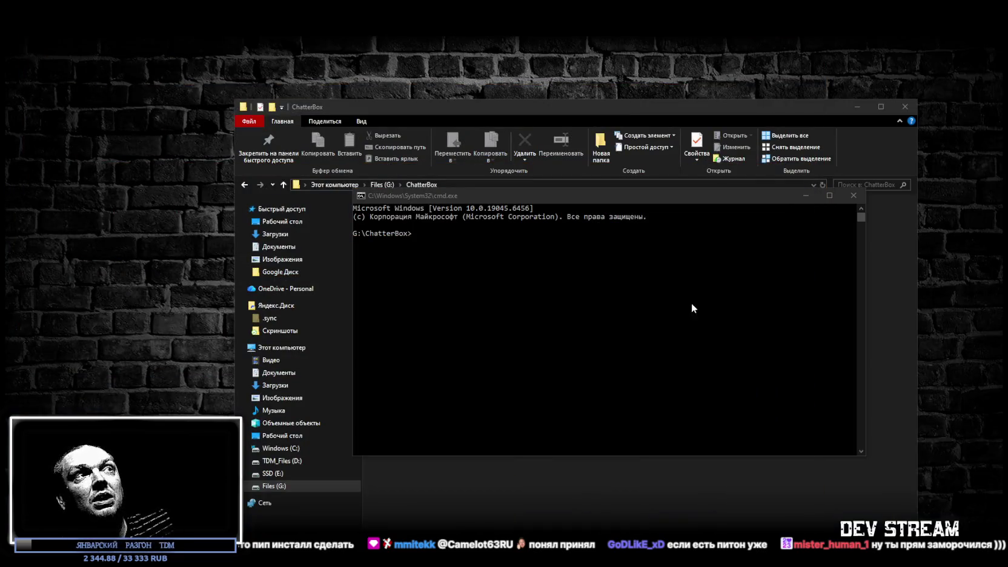
{"action": "left_click", "coordinate": [854, 195]}
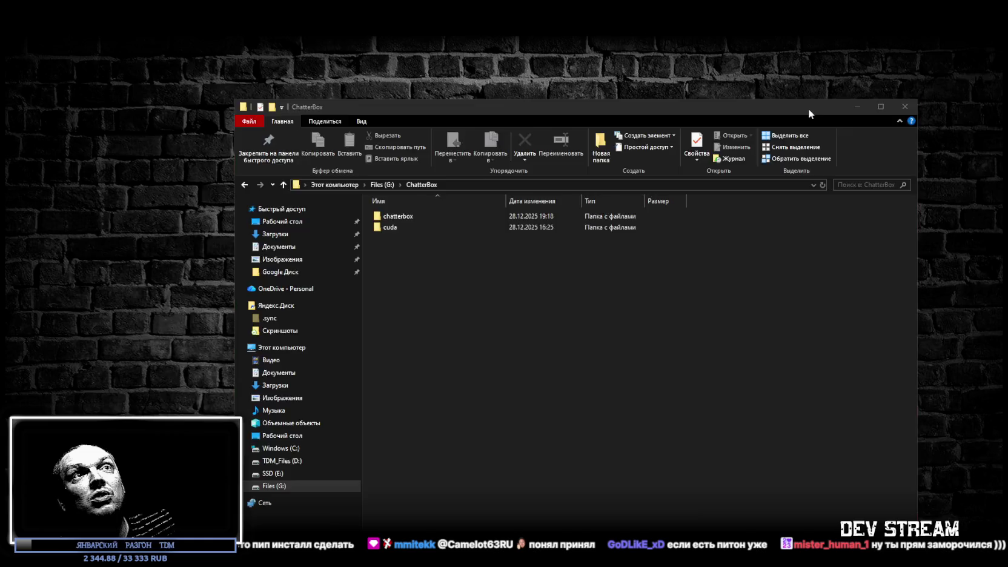
{"action": "left_click", "coordinate": [905, 107]}
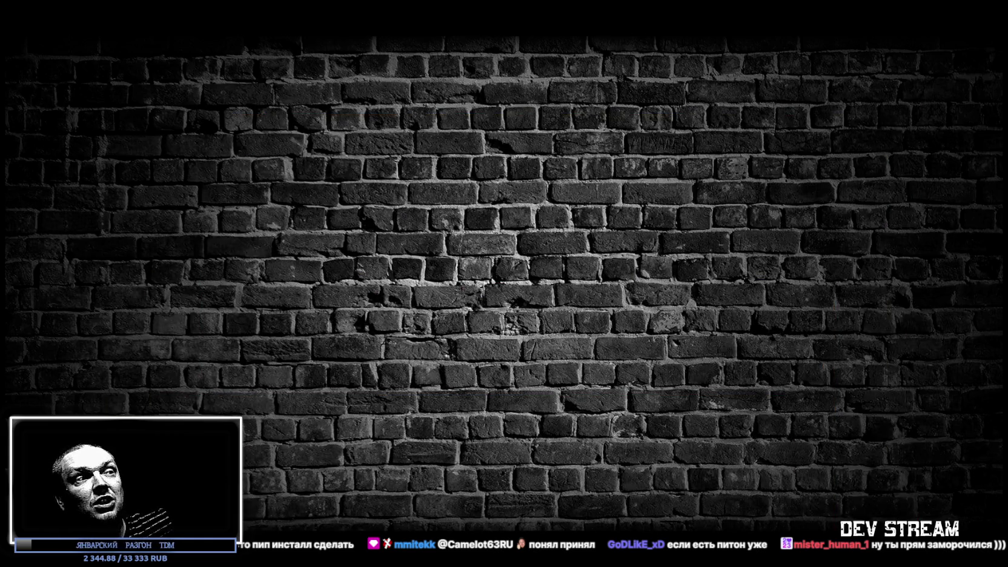